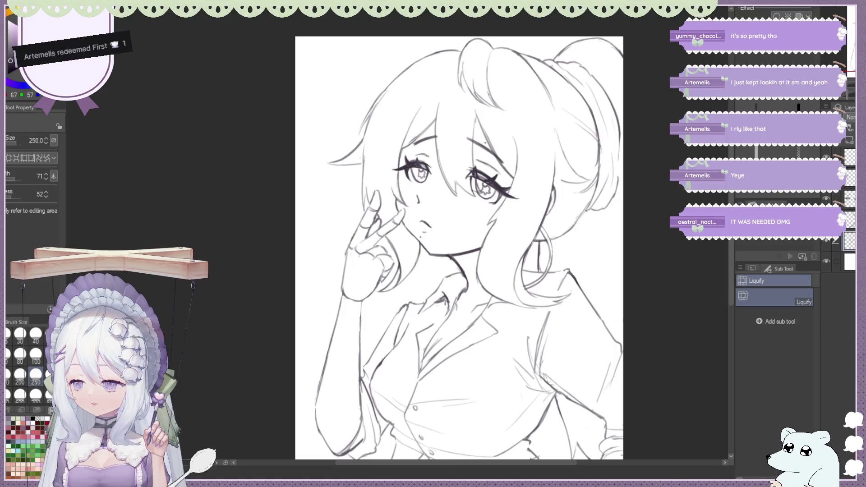
Reshape the fingertip-on-cheek lines with a smaller tool size, erasing and redrawing them.
key("bracketleft")
key("bracketleft")
key("bracketleft")
scroll(376, 195, "up", 2)
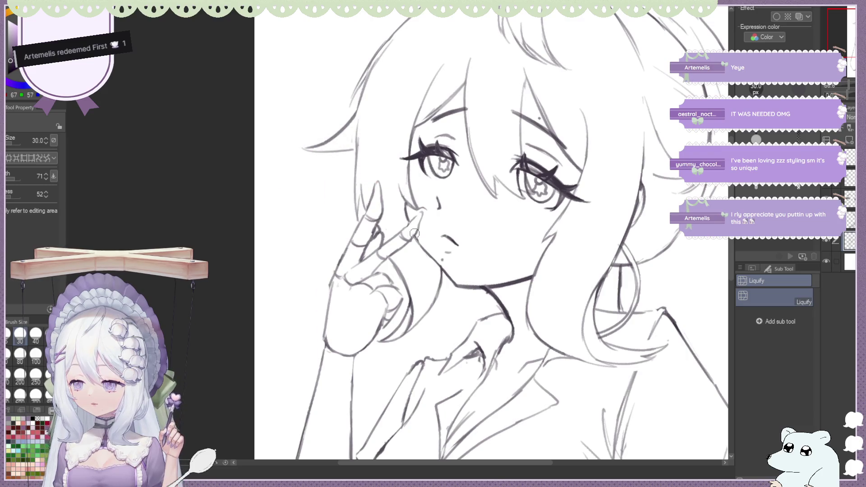
key("e")
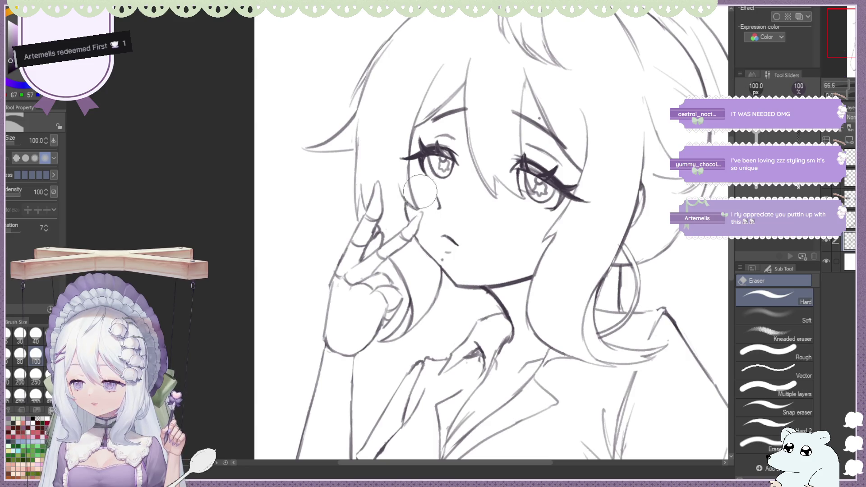
key("b")
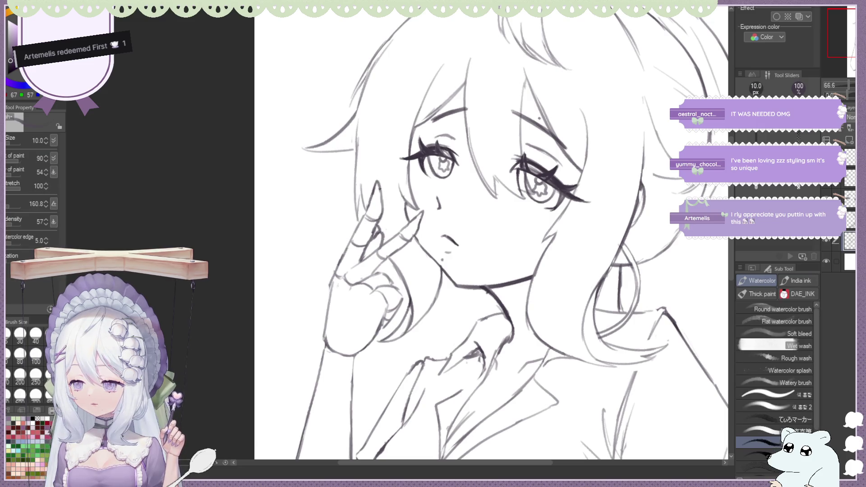
scroll(368, 131, "down", 5)
scroll(368, 129, "down", 1)
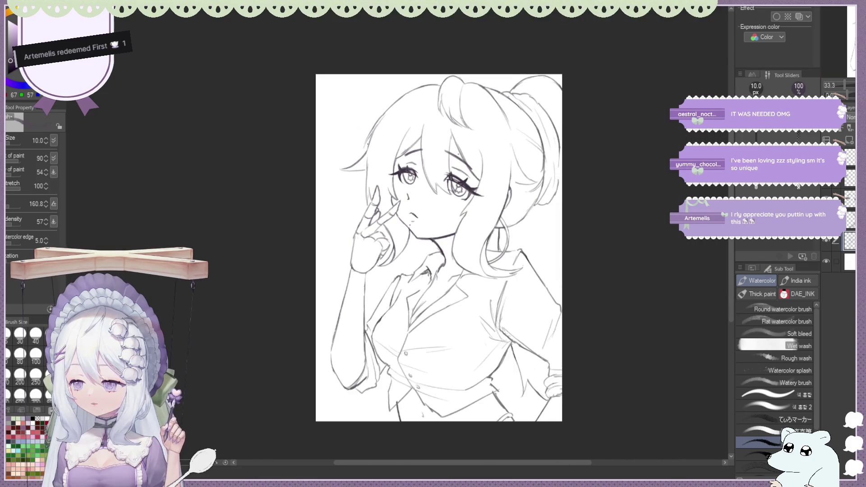
scroll(382, 179, "up", 4)
scroll(383, 203, "down", 1)
scroll(383, 202, "up", 2)
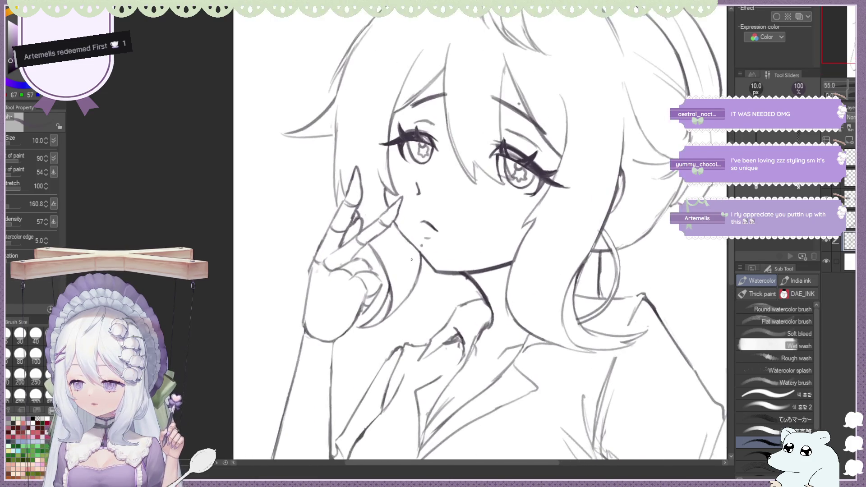
Erase, liquify and redraw the cheek outline beside the fingertips.
key("e")
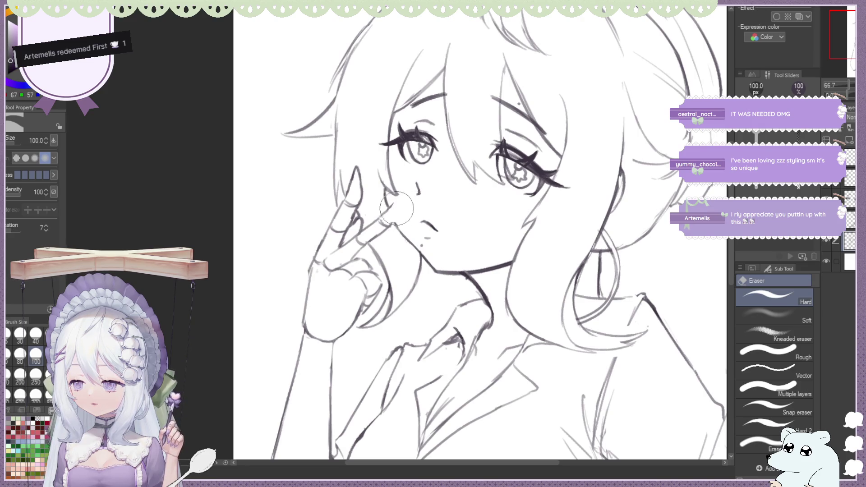
key("b")
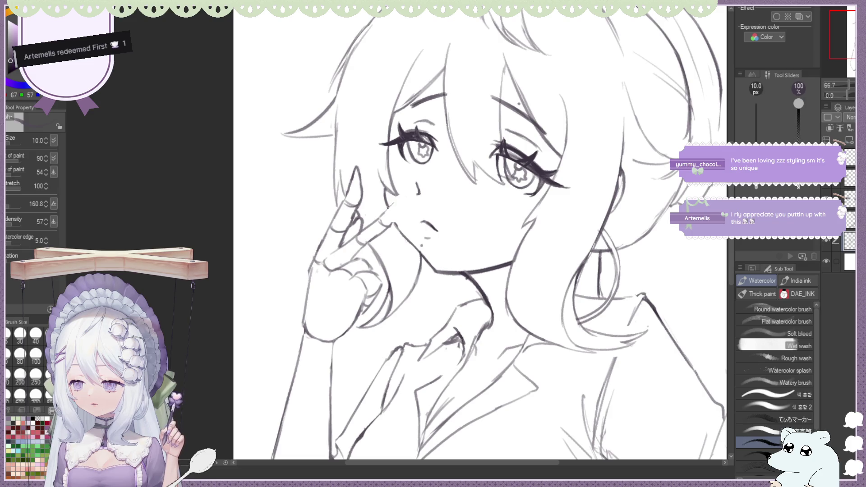
key("e")
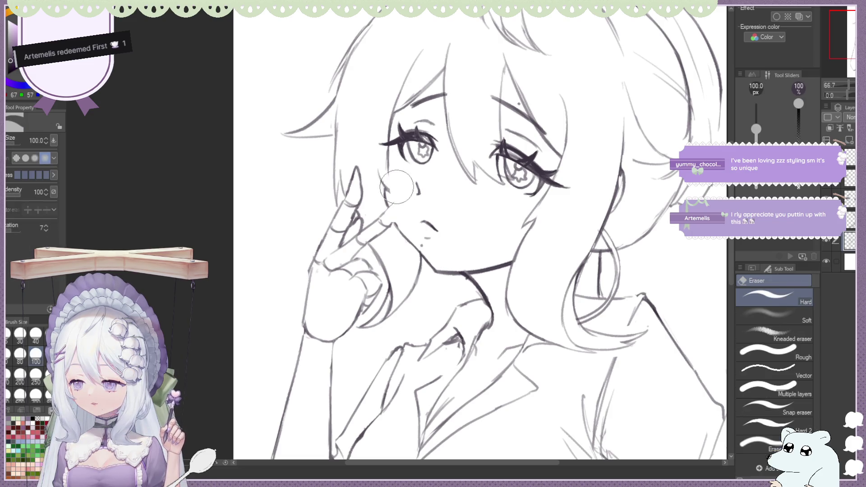
key("b")
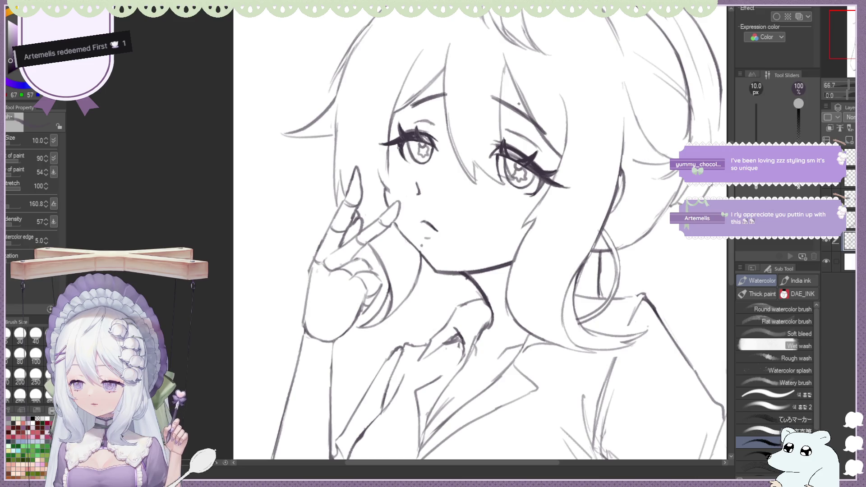
key("j")
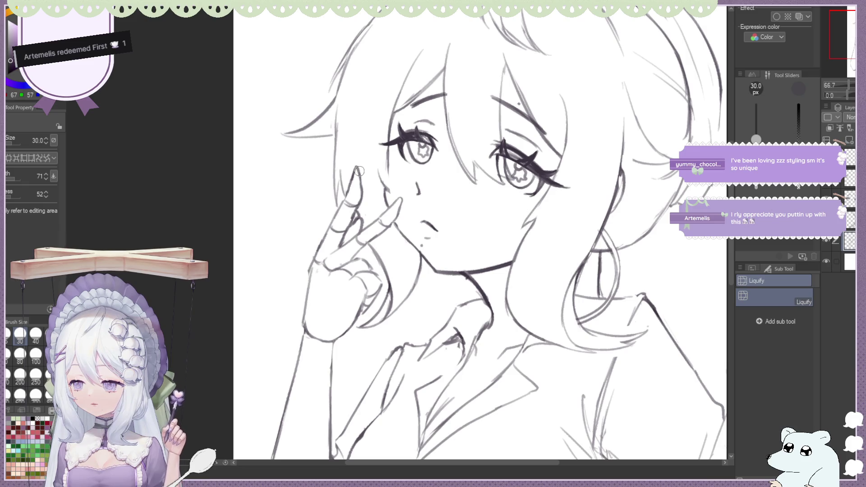
key("b")
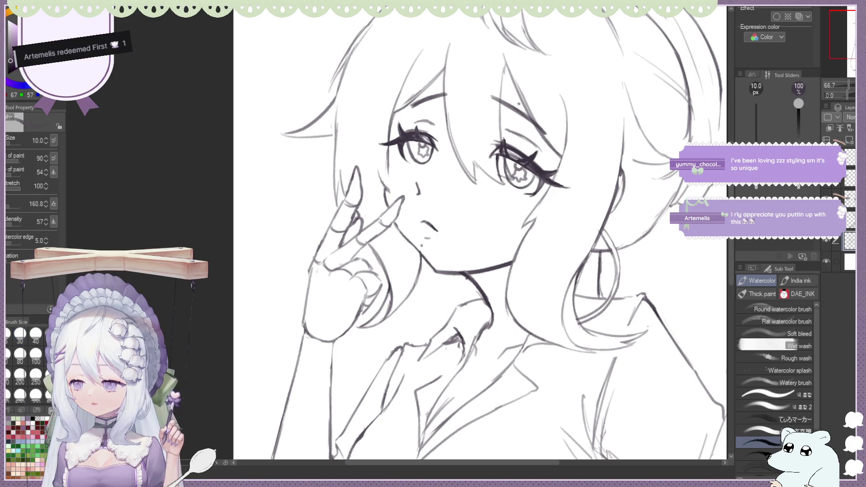
Redraw a short cheek line and touch up the eye outline with small erasures.
left_click_drag(387, 169, 396, 194)
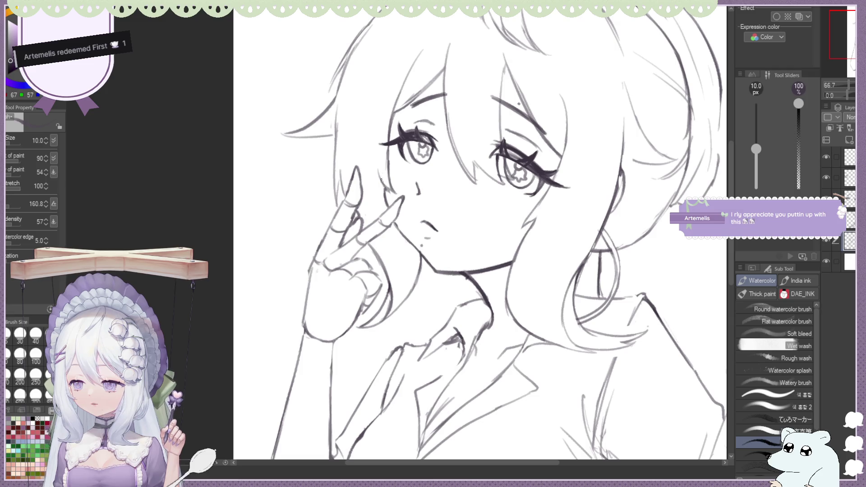
key("e")
left_click_drag(390, 152, 392, 194)
key("b")
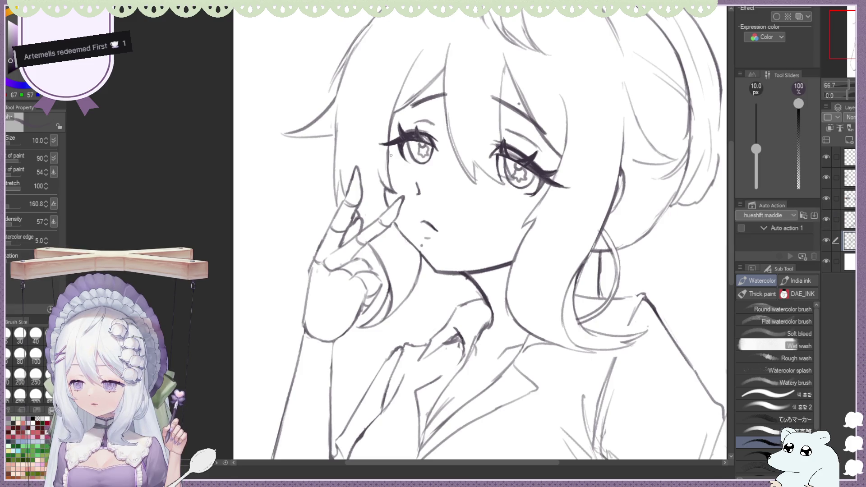
key("e")
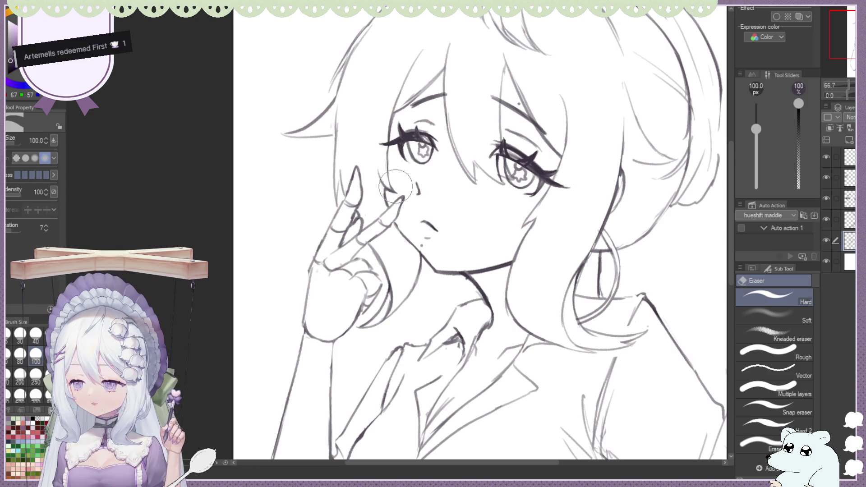
scroll(365, 86, "down", 5)
scroll(352, 95, "down", 2)
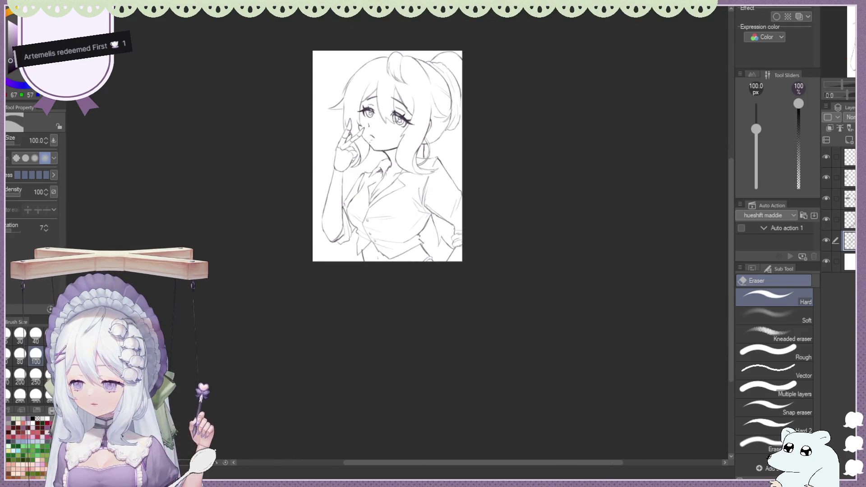
Mirror the canvas and darken the hair outline beside the face, then view the whole figure.
key("h")
scroll(446, 102, "up", 2)
scroll(467, 85, "up", 3)
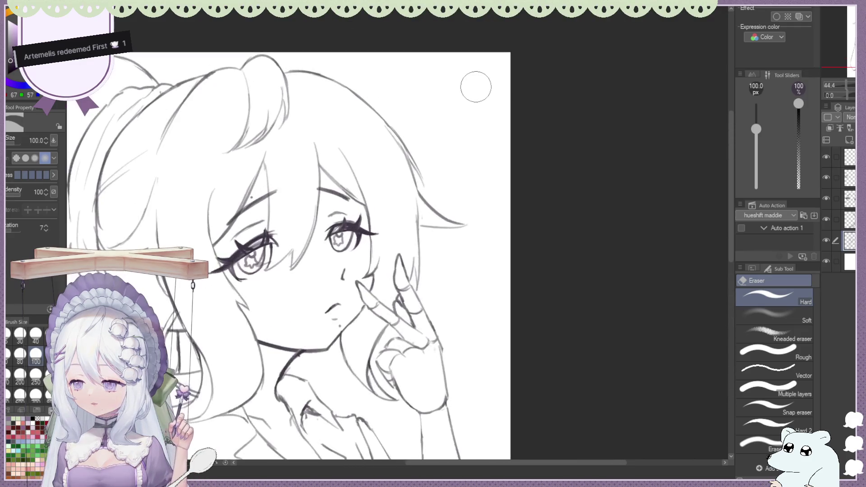
key("b")
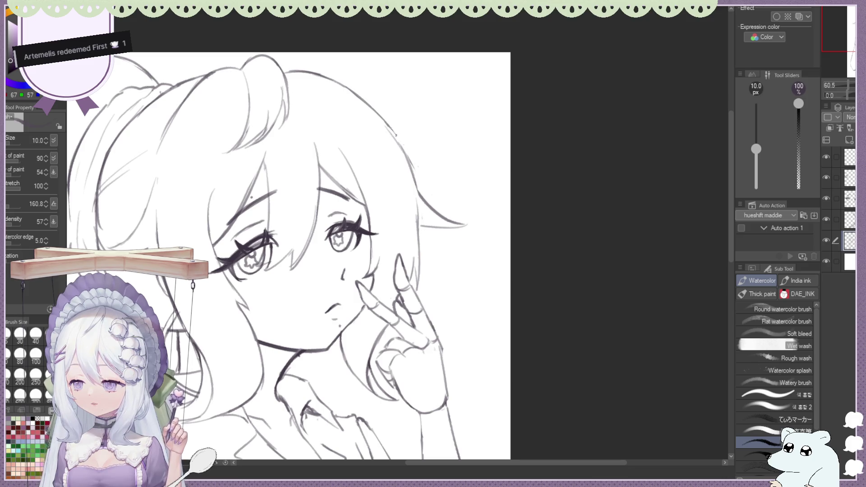
left_click_drag(392, 138, 426, 193)
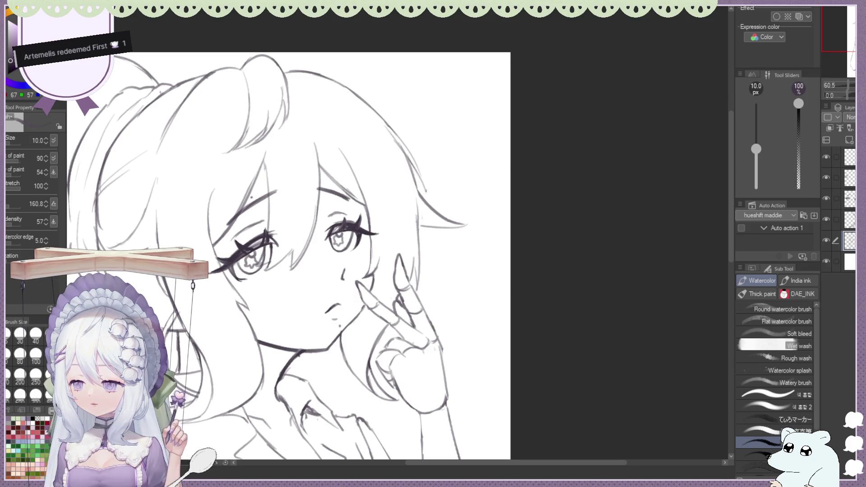
key("ctrl+minus")
key("ctrl+minus")
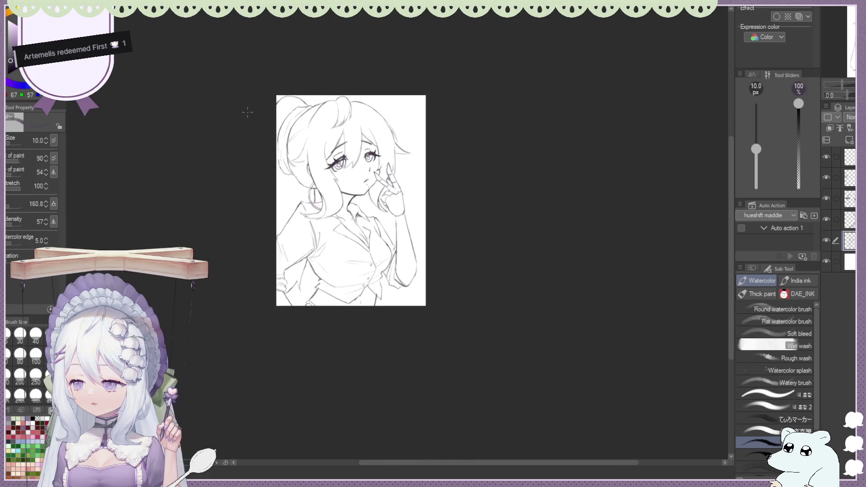
scroll(284, 104, "up", 1)
scroll(284, 105, "up", 1)
scroll(298, 108, "up", 1)
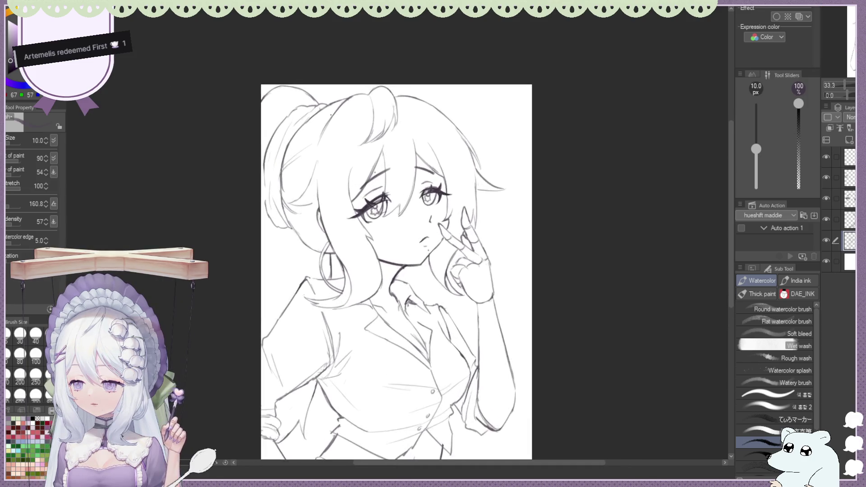
scroll(331, 115, "up", 1)
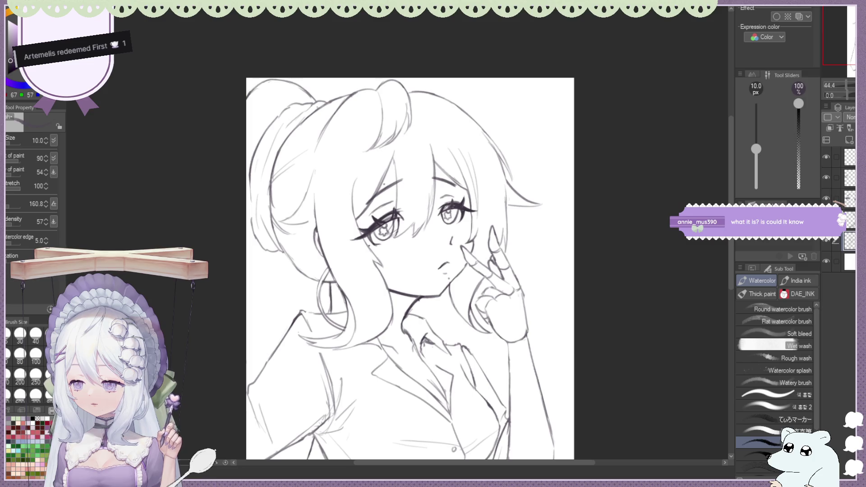
scroll(410, 269, "down", 2)
scroll(410, 268, "down", 2)
scroll(409, 268, "down", 2)
scroll(410, 269, "up", 3)
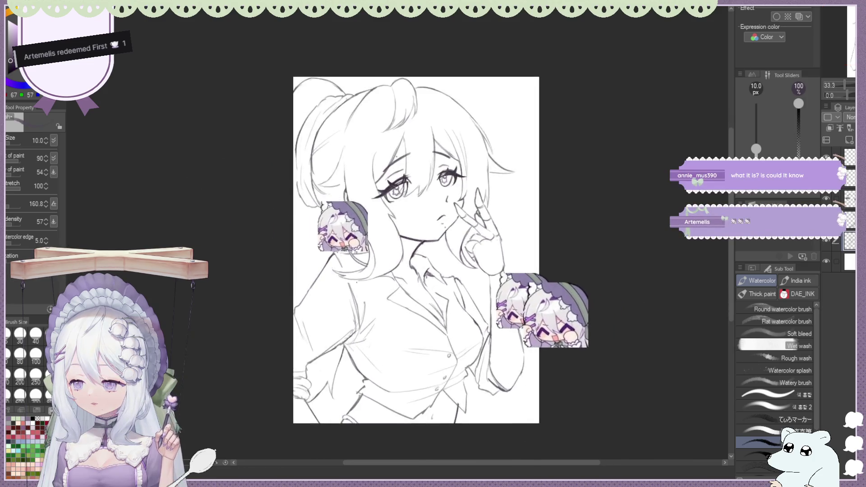
scroll(367, 252, "up", 1)
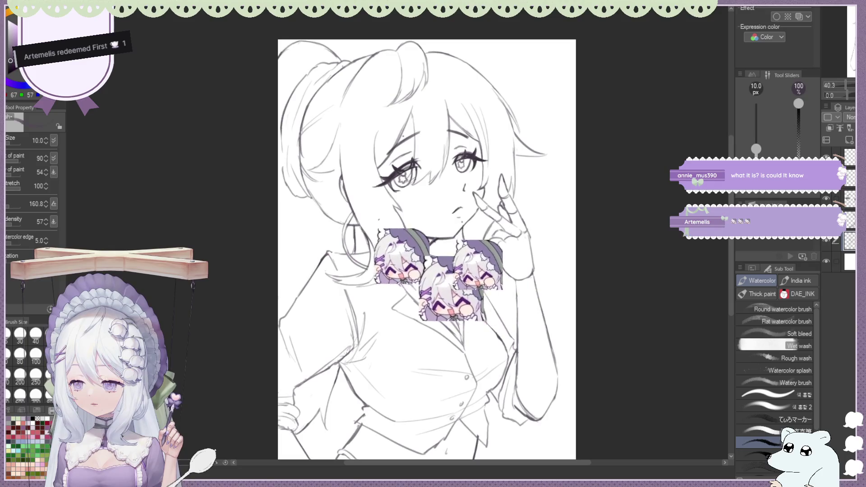
scroll(402, 201, "up", 1)
scroll(403, 201, "up", 1)
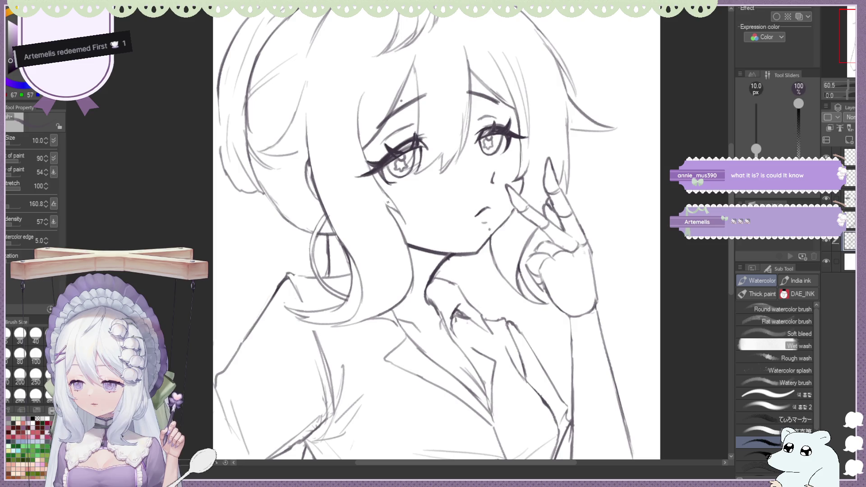
Make small erase-and-redraw fixes around the face and hair, then view the whole drawing.
key("e")
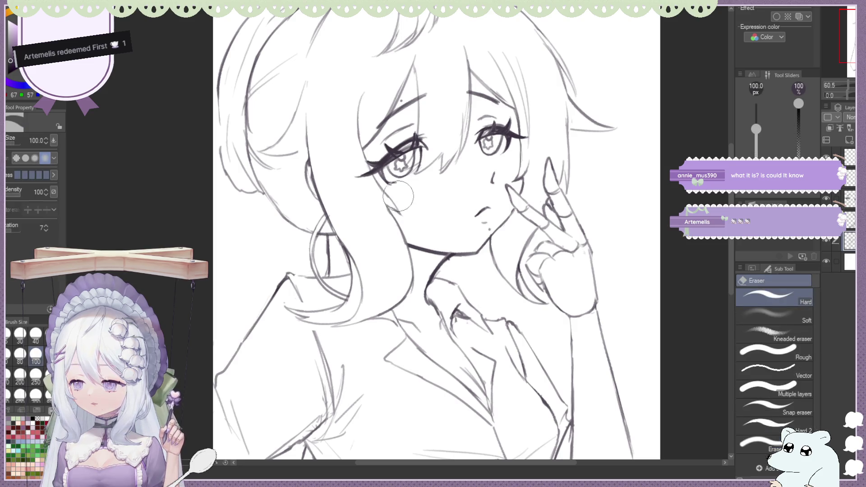
key("b")
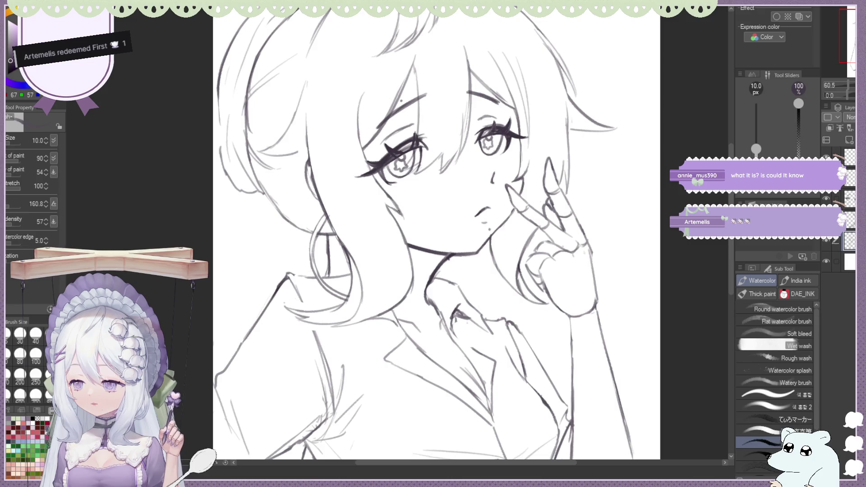
key("e")
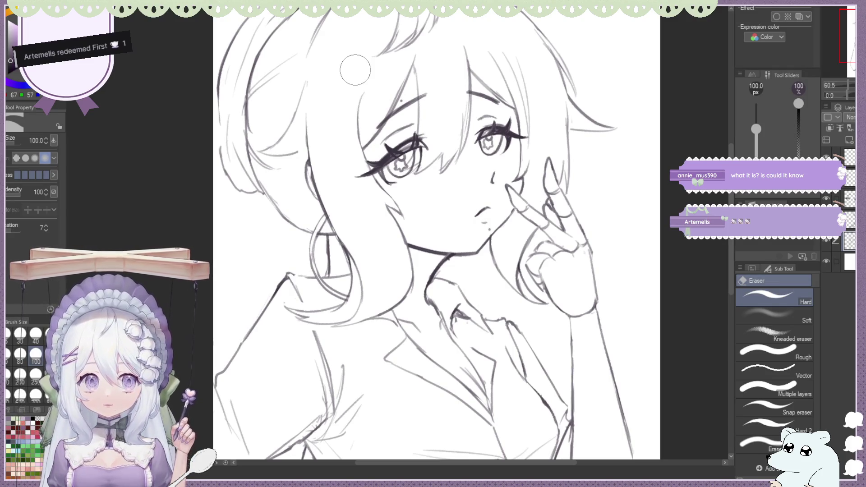
key("b")
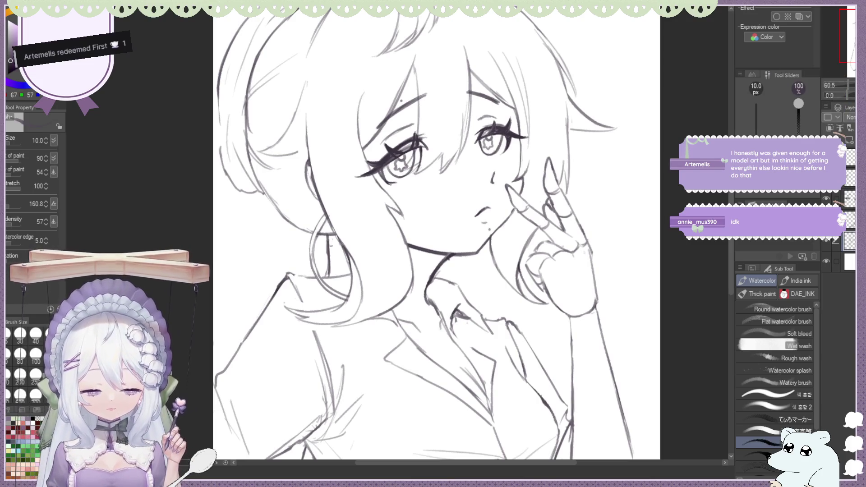
key("ctrl+minus")
key("ctrl+minus")
key("ctrl+minus")
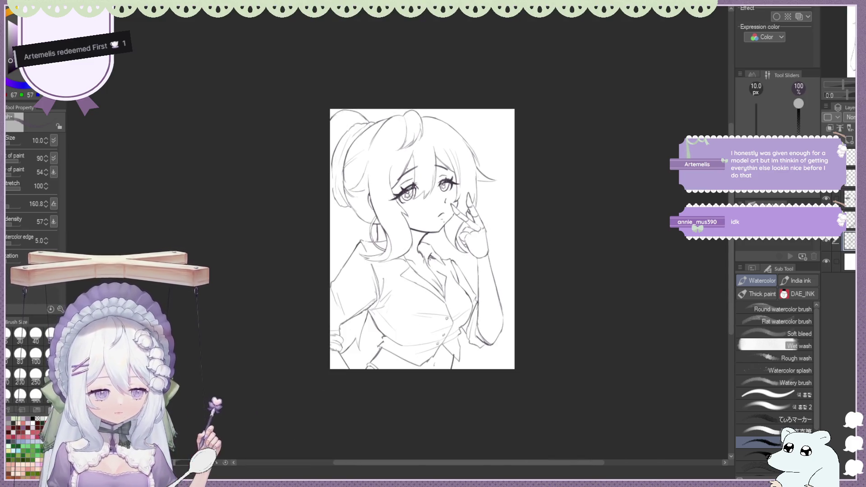
scroll(509, 291, "up", 2)
scroll(281, 347, "up", 1)
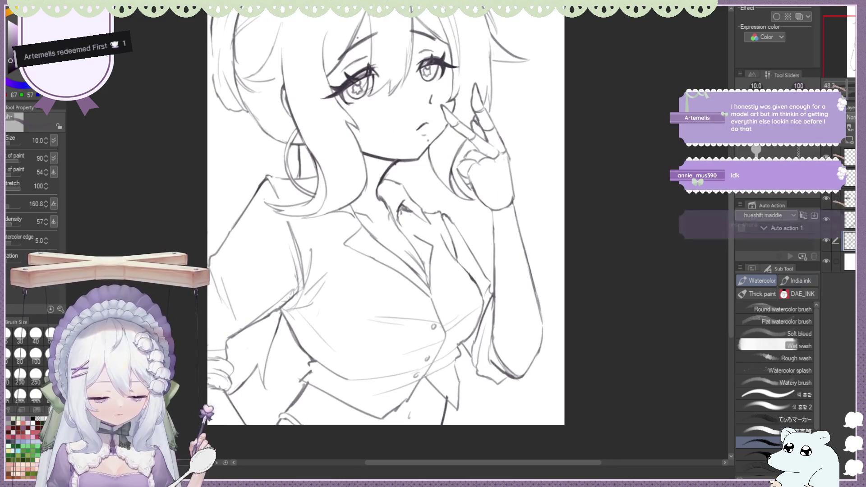
key("e")
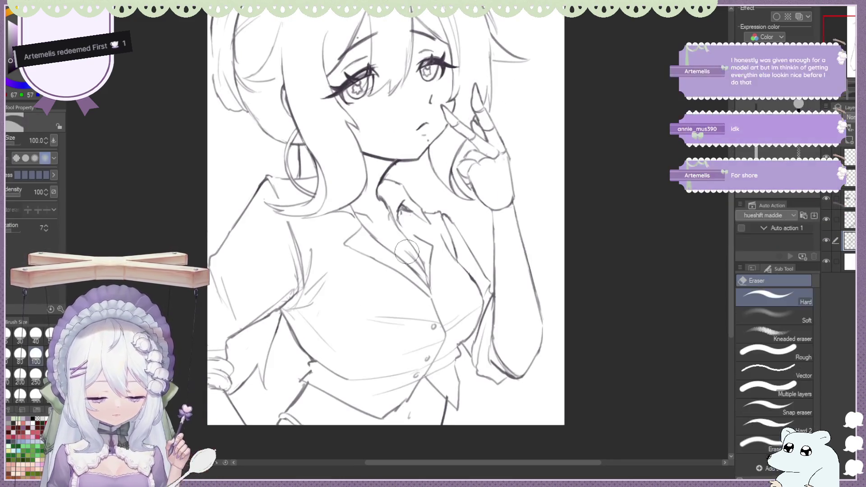
key("b")
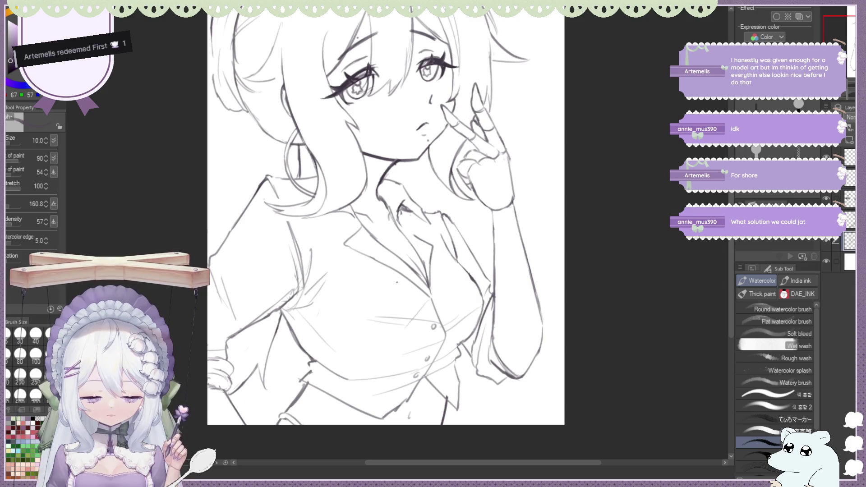
key("h")
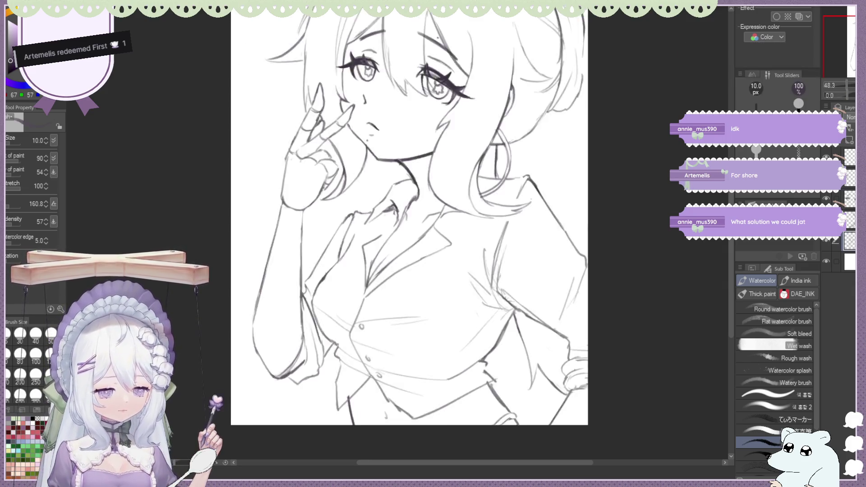
scroll(391, 168, "down", 2)
scroll(391, 168, "down", 2)
scroll(392, 168, "up", 3)
scroll(391, 168, "up", 3)
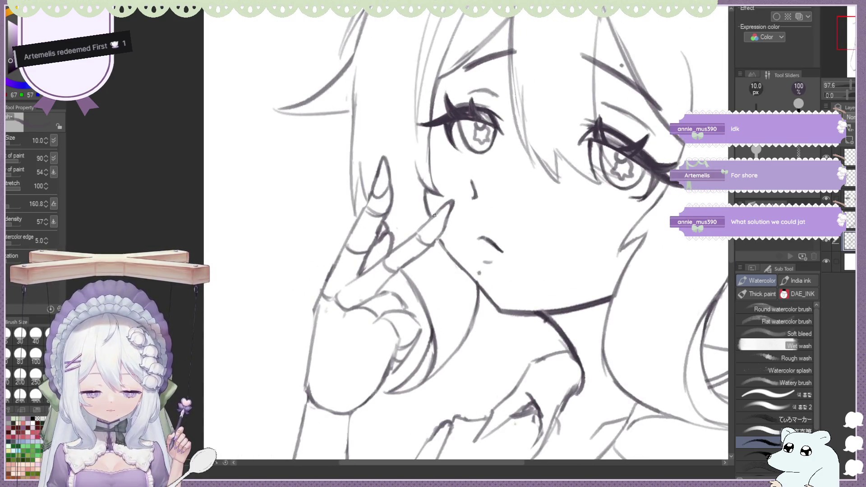
scroll(442, 224, "down", 2)
key("ctrl+0")
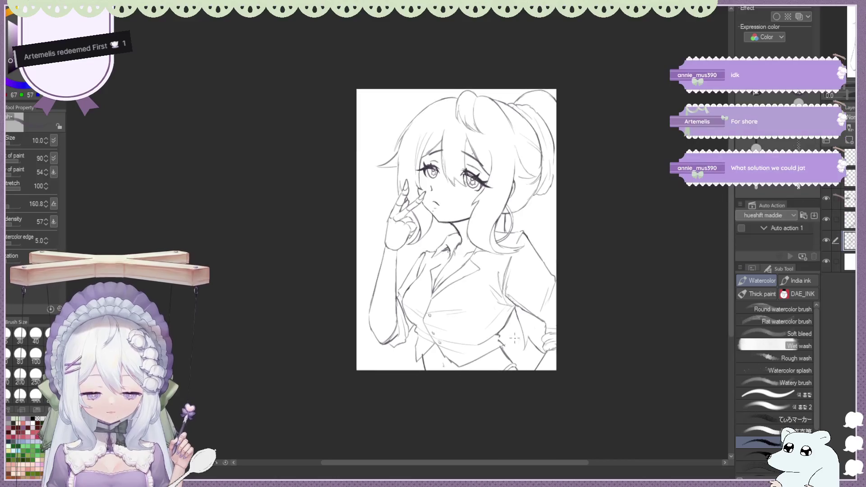
scroll(400, 290, "up", 3)
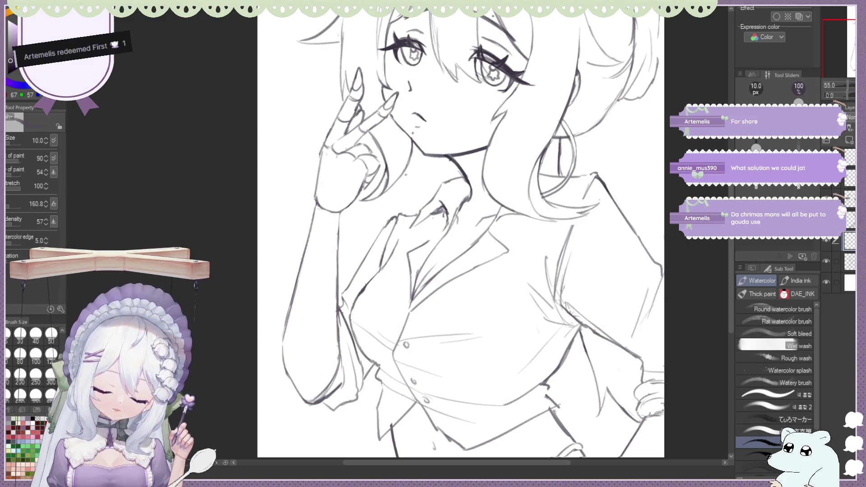
key("m")
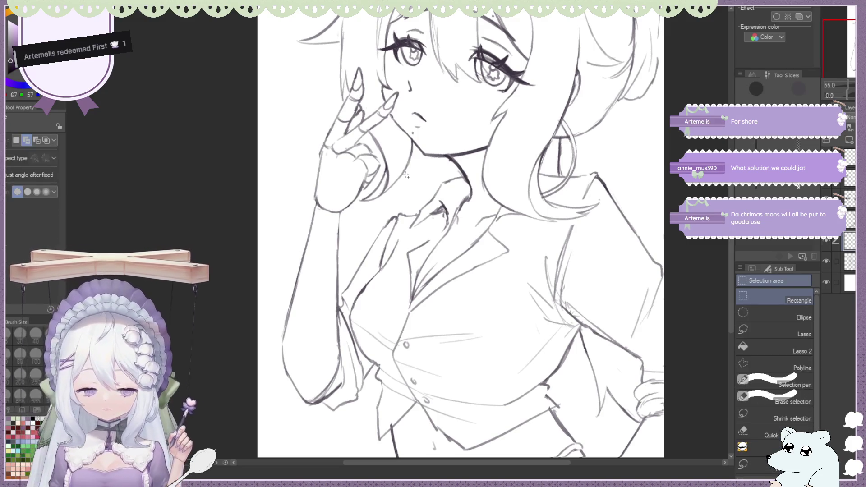
Drop a stray shirt-front selection and sketch lines along the collar and down the shirt front.
left_click_drag(338, 230, 340, 274)
key("ctrl+d")
key("b")
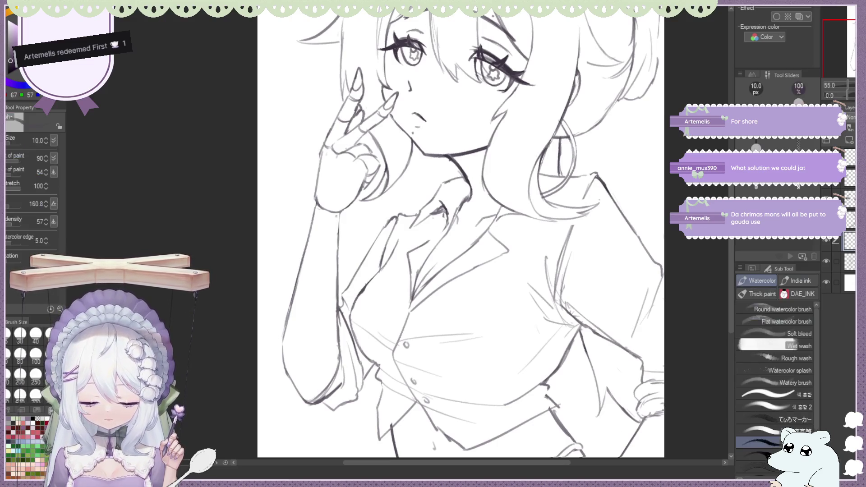
scroll(298, 204, "down", 3)
scroll(423, 99, "up", 2)
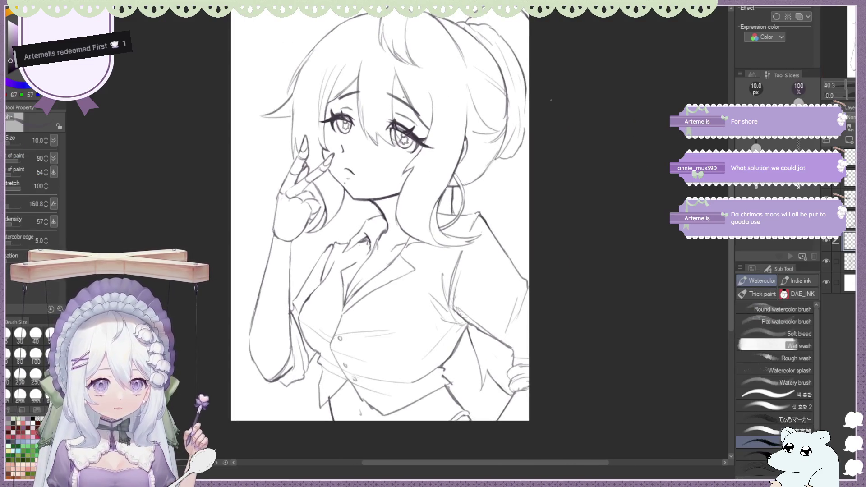
scroll(423, 98, "down", 1)
scroll(406, 91, "up", 1)
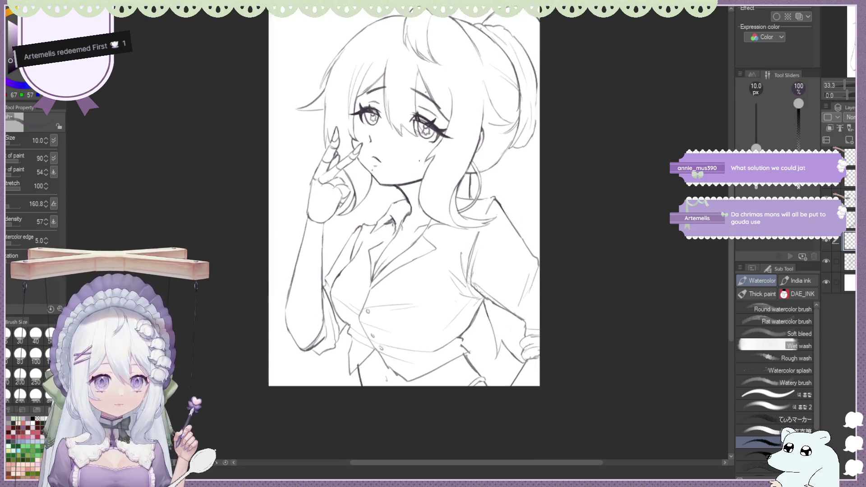
scroll(407, 91, "up", 1)
scroll(406, 91, "up", 1)
scroll(442, 186, "up", 1)
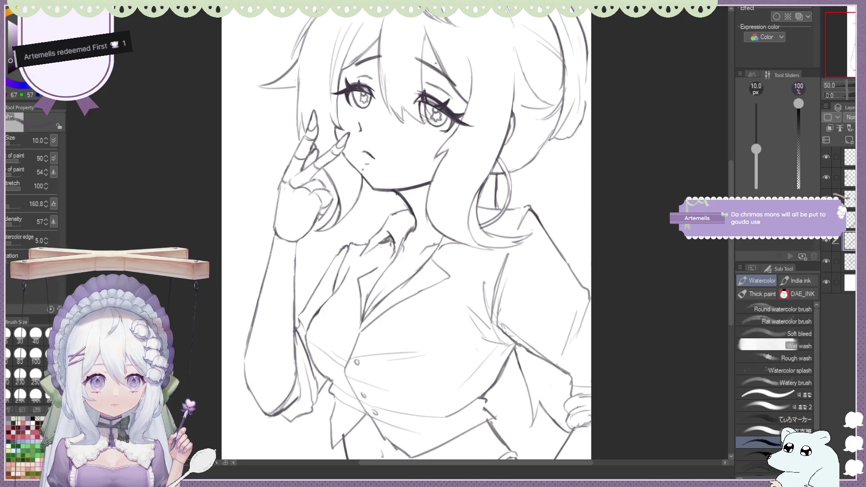
left_click_drag(403, 280, 447, 246)
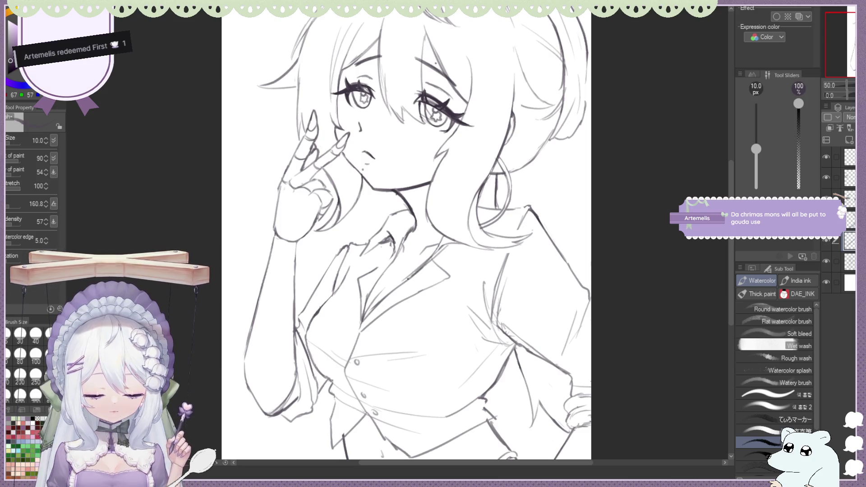
left_click_drag(391, 242, 381, 296)
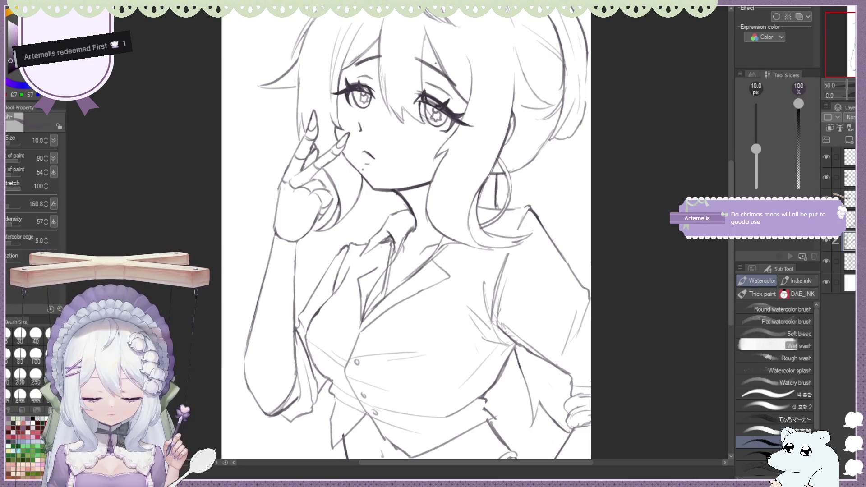
Undo the collar strokes and sketch the bow loops at the collar, redoing one stroke.
key("ctrl+z")
key("ctrl+z")
key("ctrl+z")
key("ctrl+z")
key("ctrl+z")
key("ctrl+z")
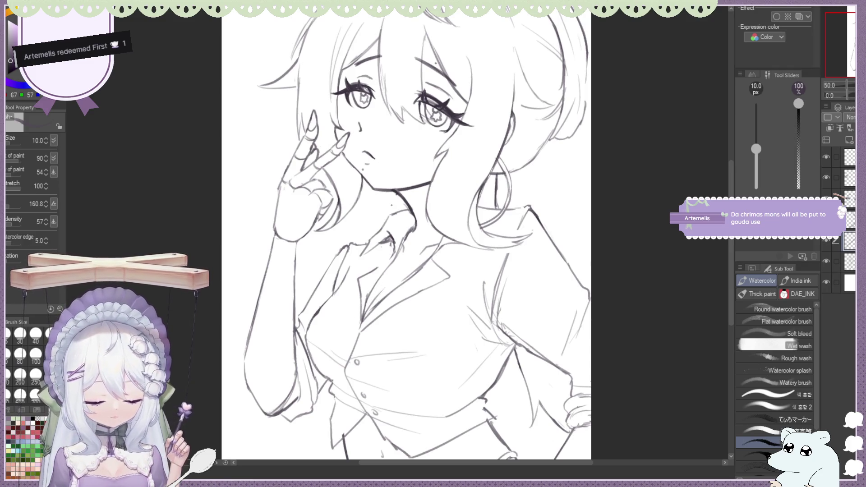
key("ctrl+z")
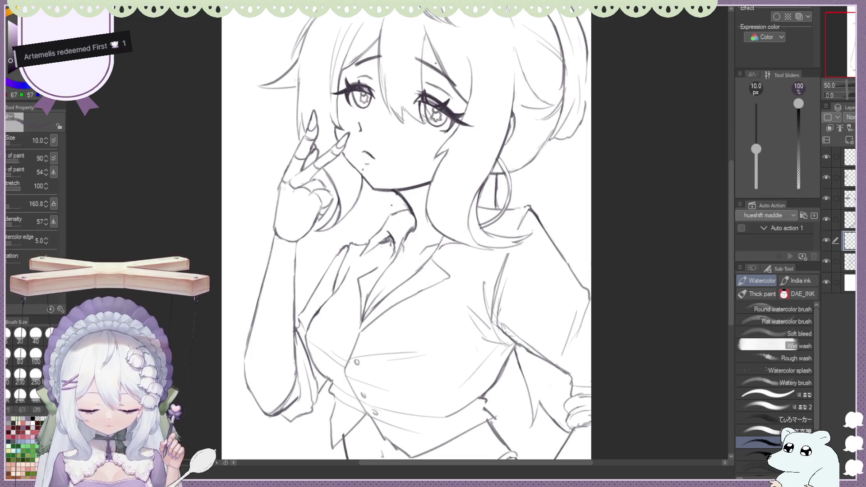
mouse_move(447, 247)
left_mouse_down()
mouse_move(412, 265)
mouse_move(360, 265)
mouse_move(397, 276)
left_mouse_up()
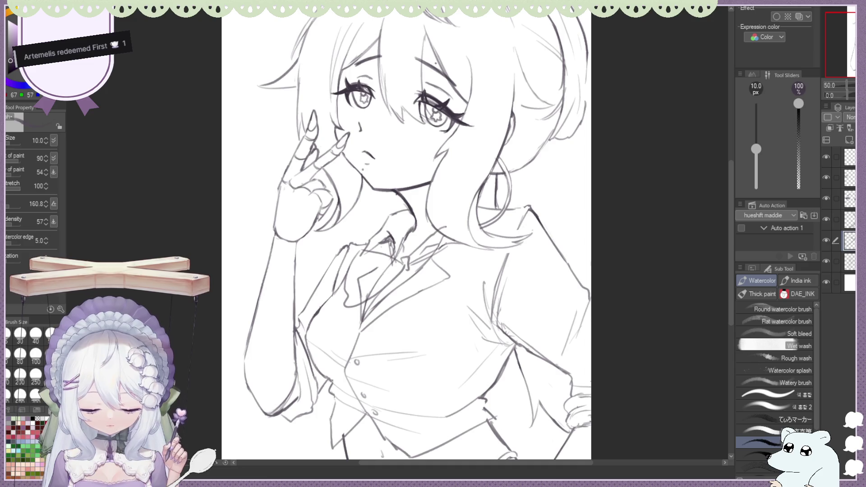
left_click_drag(454, 257, 407, 268)
key("ctrl+z")
Draw the bow's ribbon tail and erase stray lines around it.
key("e")
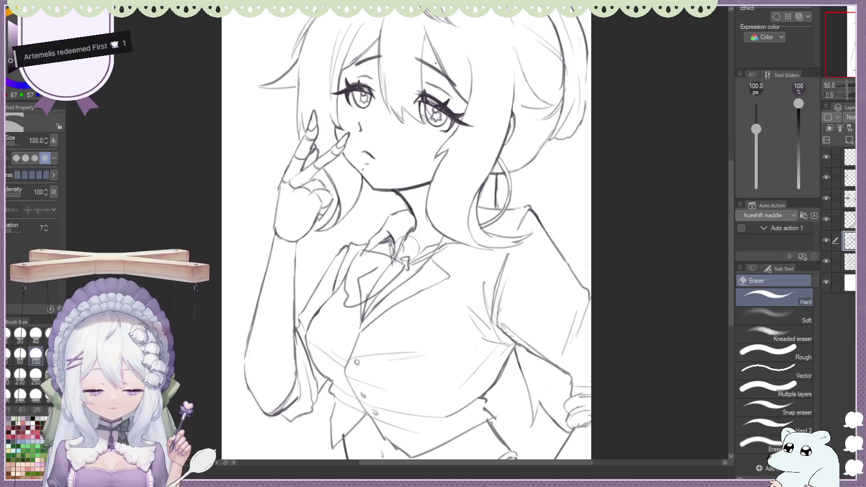
key("b")
left_click_drag(406, 260, 446, 297)
key("e")
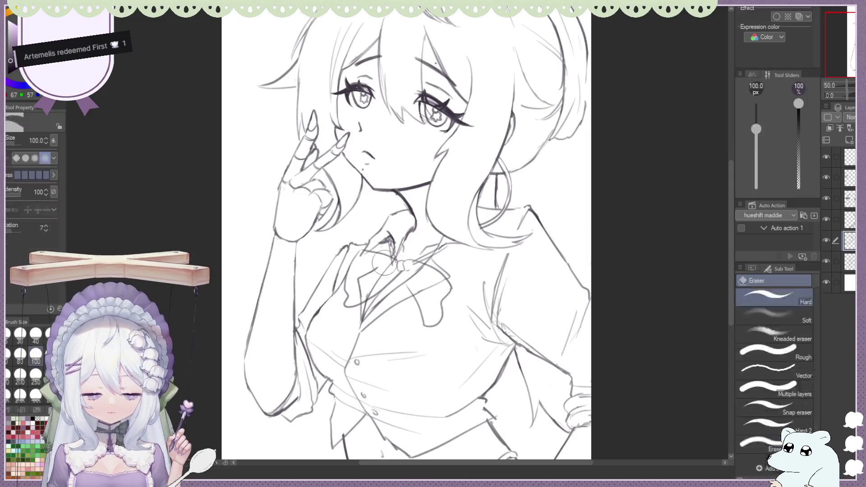
key("b")
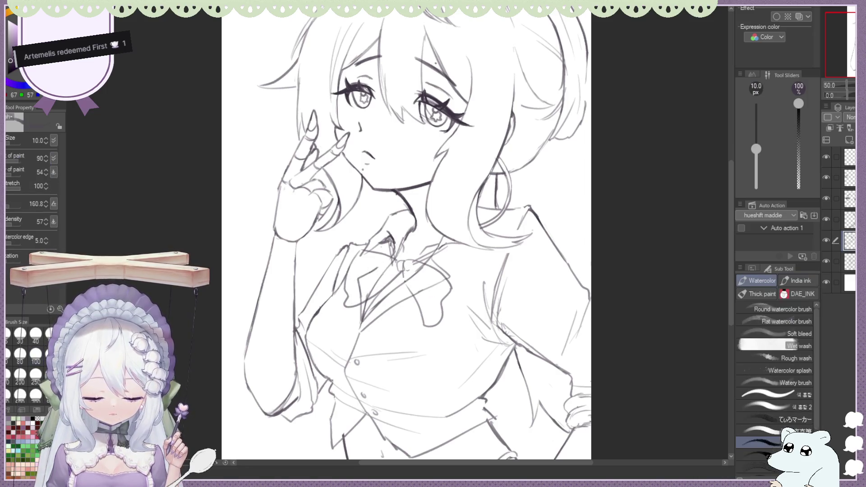
Check the bow on the mirrored full view, then return to the face and collar.
key("ctrl+minus")
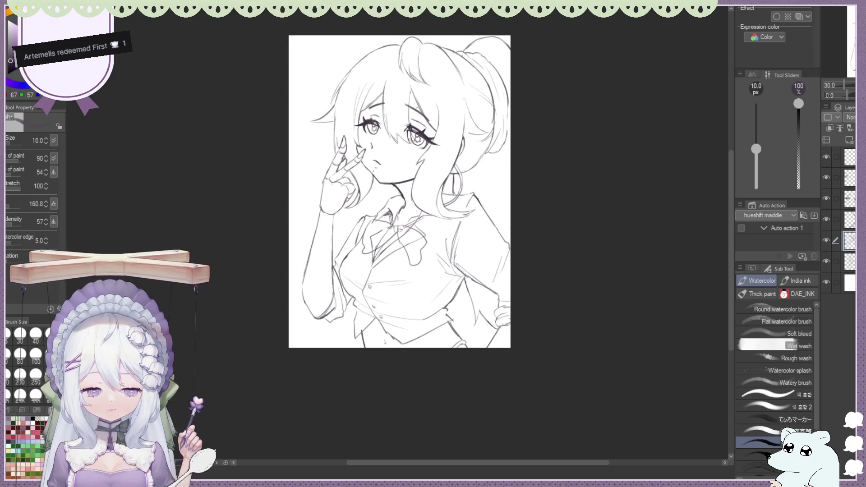
key("h")
key("h")
key("h")
key("h")
key("h")
key("h")
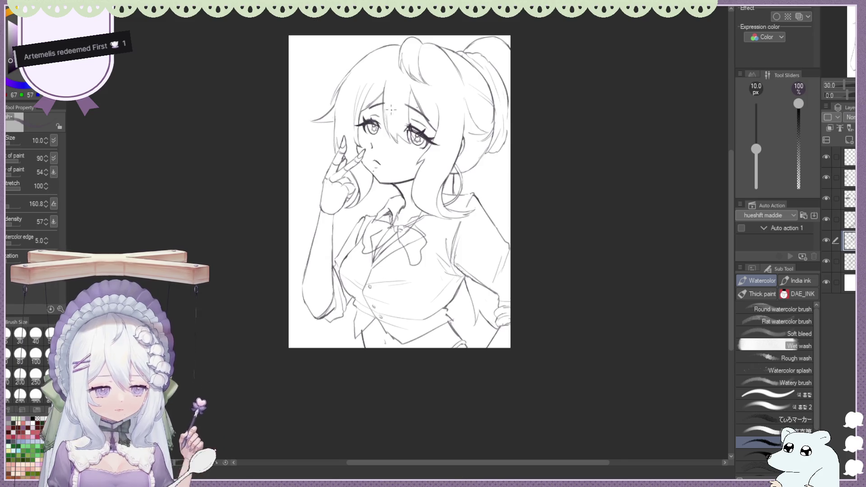
key("ctrl+plus")
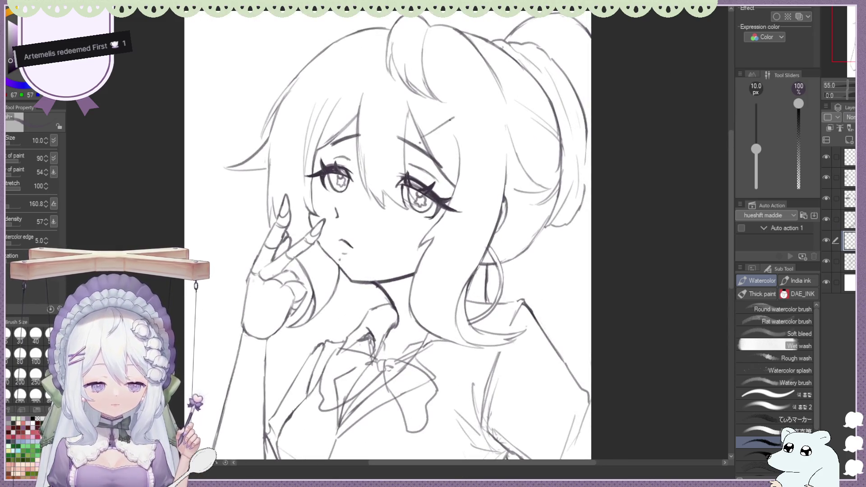
Redo an eyebrow stroke and draw a hair clip on the bangs, marking the other side.
left_click_drag(419, 133, 453, 118)
key("ctrl+z")
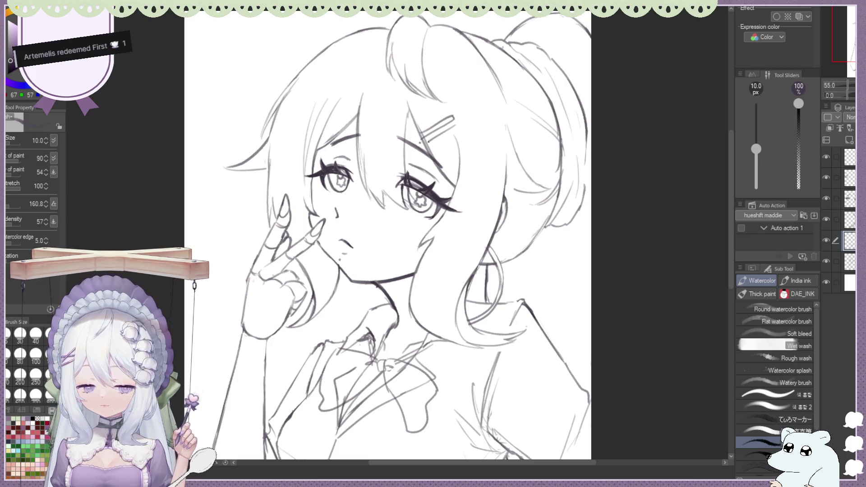
left_click_drag(424, 152, 454, 133)
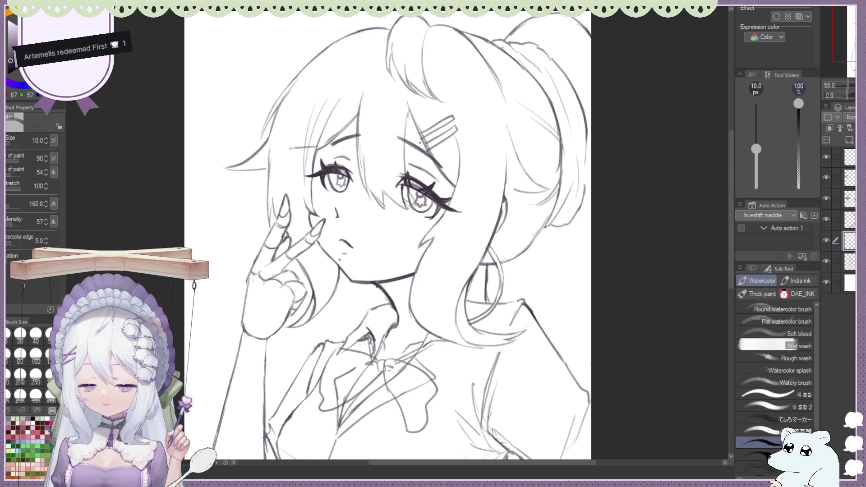
left_click_drag(286, 150, 315, 153)
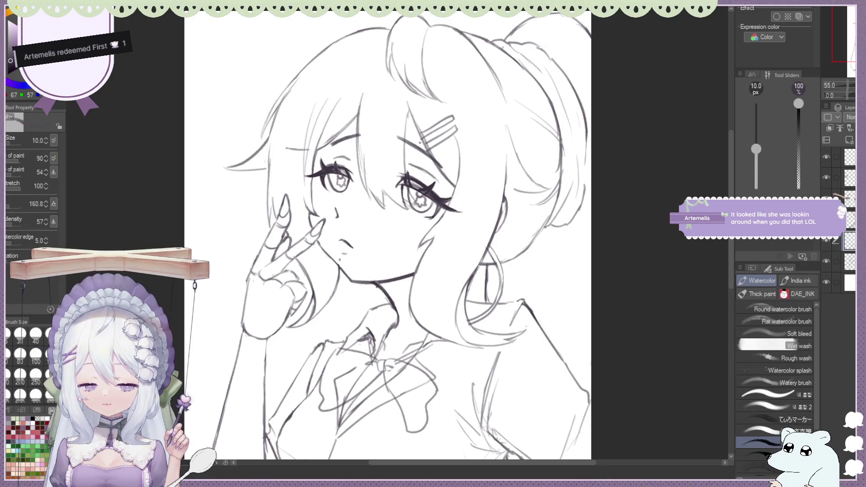
Draw a second hair clip beside the eye and clean it up with the eraser.
left_click_drag(308, 159, 285, 157)
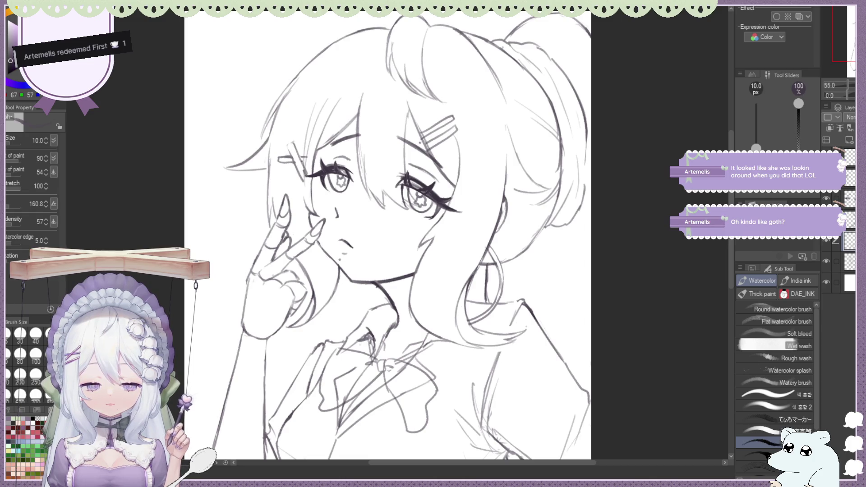
key("e")
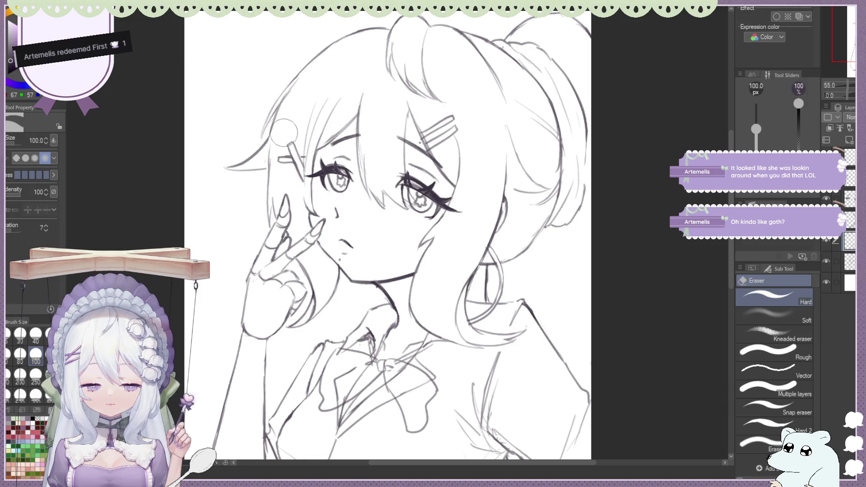
key("b")
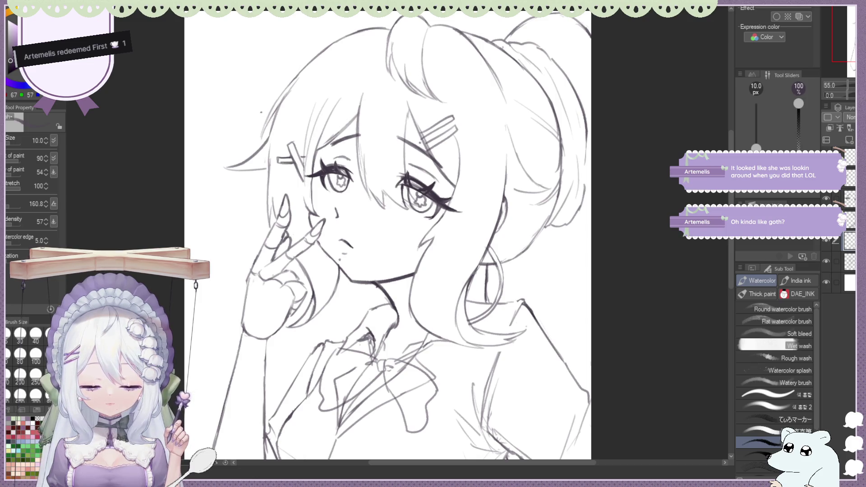
scroll(387, 238, "down", 3)
scroll(346, 238, "up", 2)
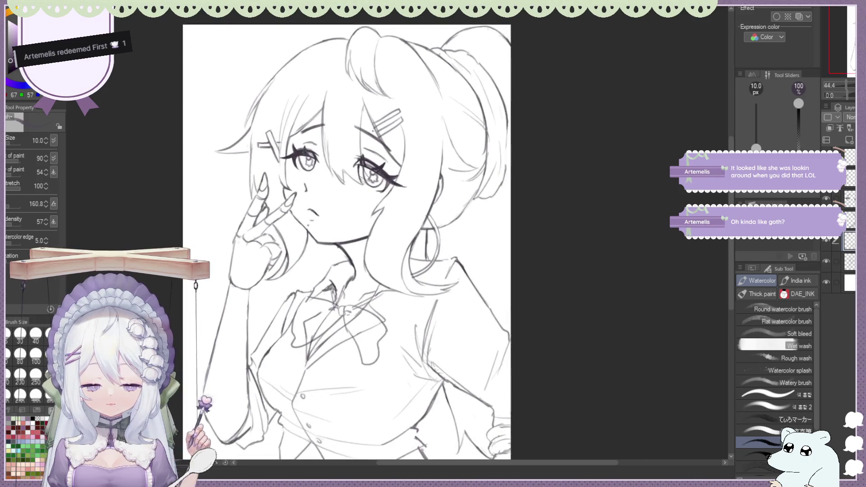
scroll(241, 91, "up", 1)
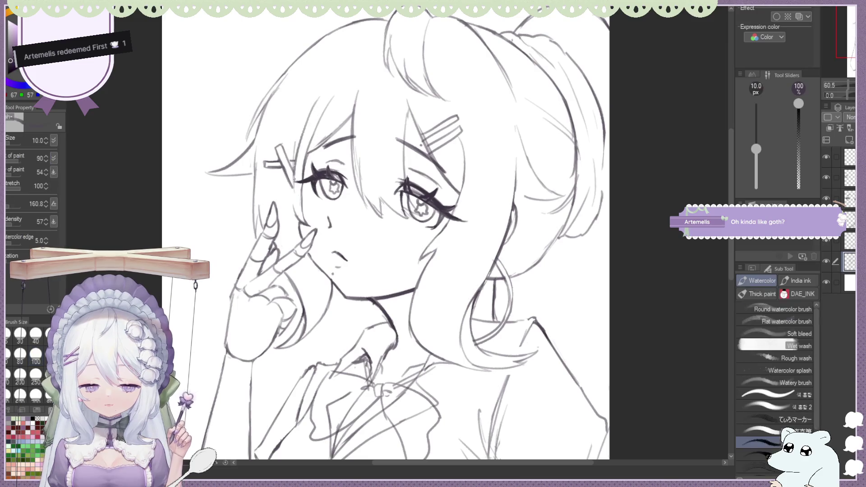
Add a faint hair strand beside the face and check it mirrored.
left_click_drag(301, 139, 292, 209)
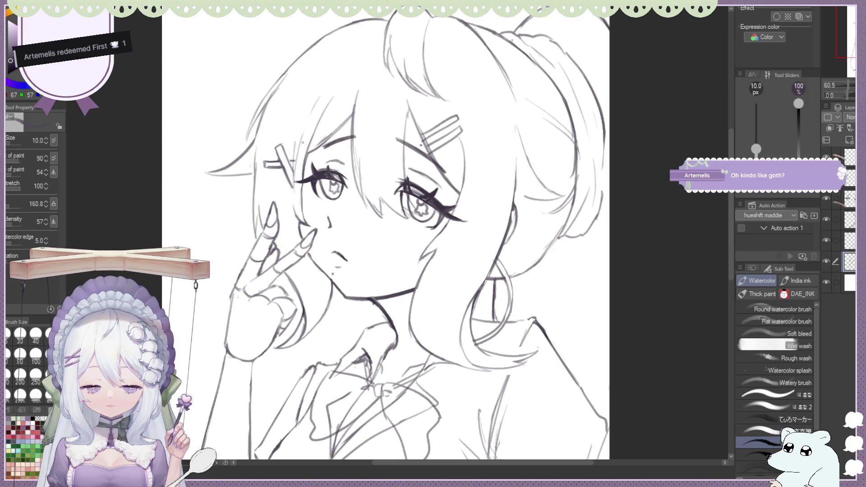
scroll(365, 175, "down", 2)
scroll(365, 176, "down", 1)
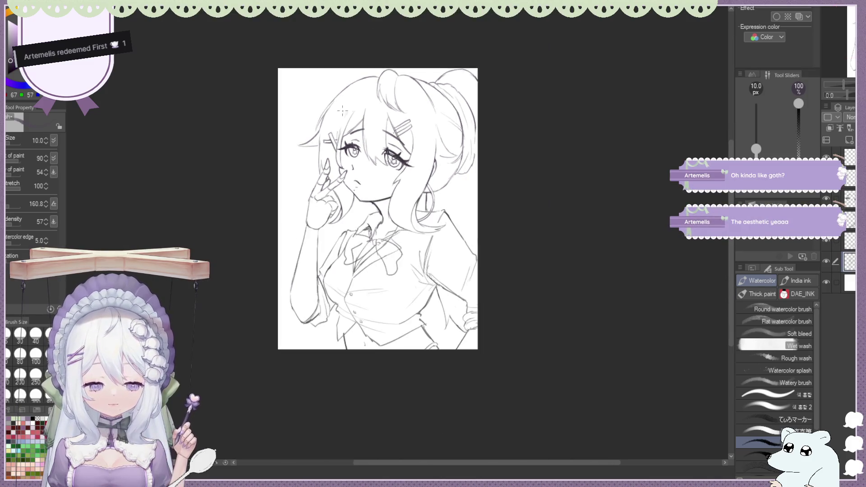
scroll(365, 176, "down", 2)
scroll(341, 107, "up", 1)
scroll(341, 107, "up", 1)
key("h")
key("h")
scroll(548, 108, "down", 1)
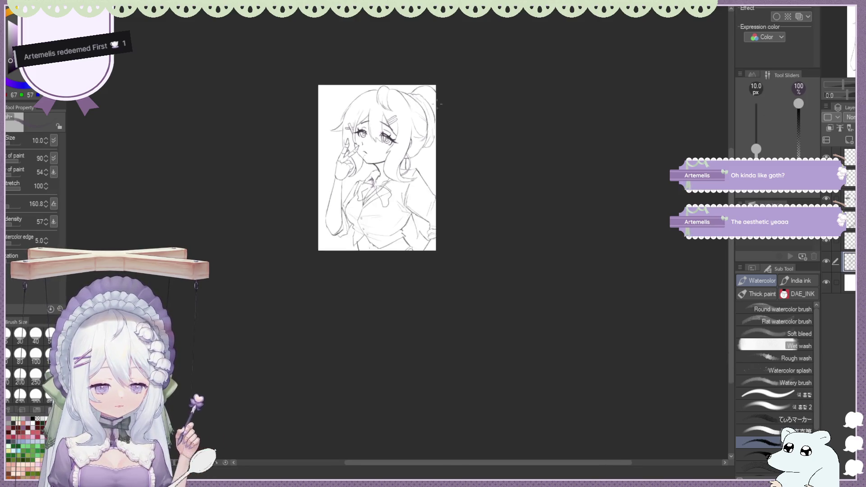
scroll(548, 108, "up", 2)
key("h")
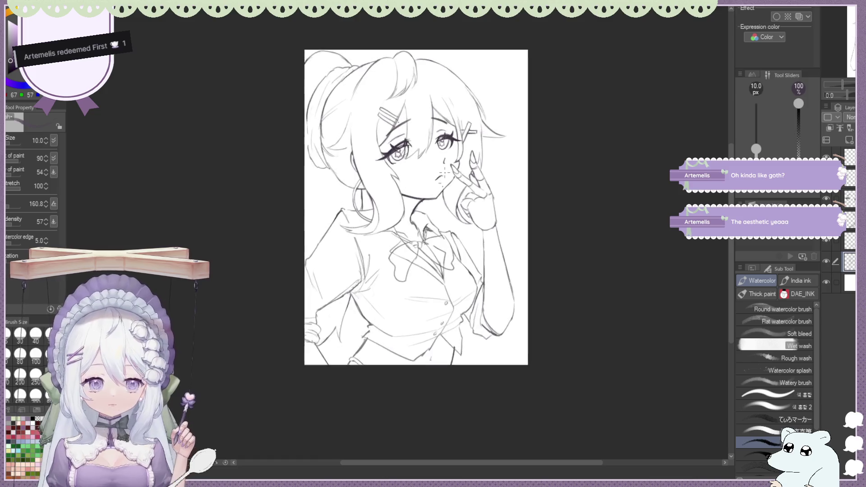
scroll(415, 118, "down", 1)
scroll(498, 162, "up", 1)
scroll(498, 162, "up", 1)
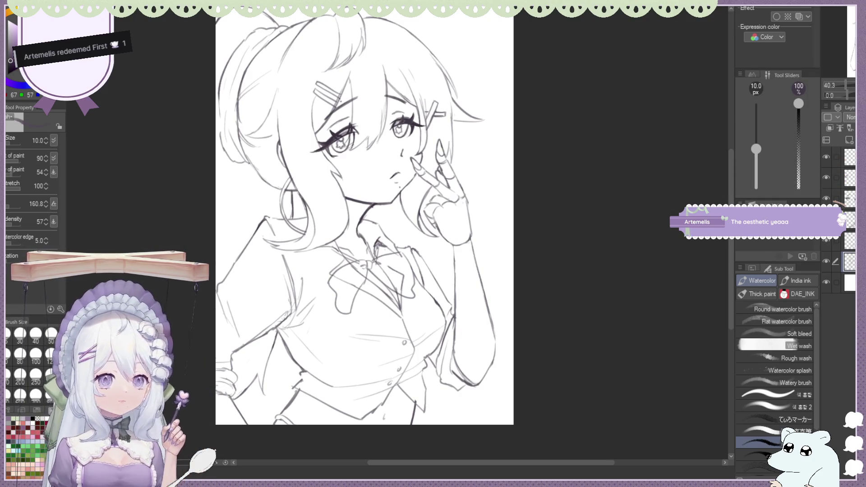
scroll(526, 128, "down", 2)
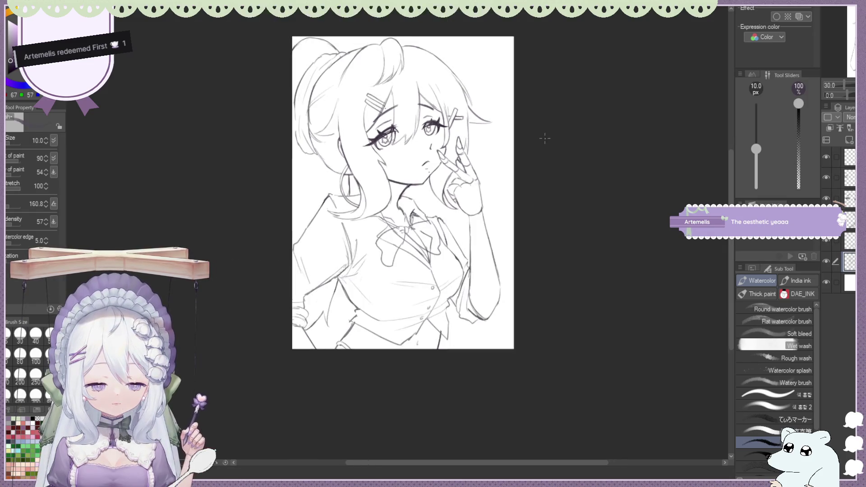
scroll(371, 79, "up", 1)
key("h")
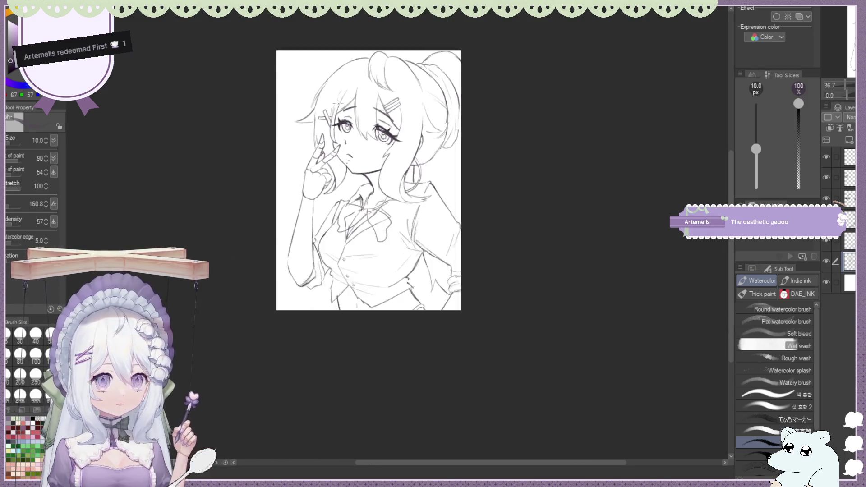
scroll(405, 143, "up", 2)
scroll(405, 143, "up", 2)
Erase stray lines around the hairclip.
key("e")
left_click_drag(404, 142, 406, 155)
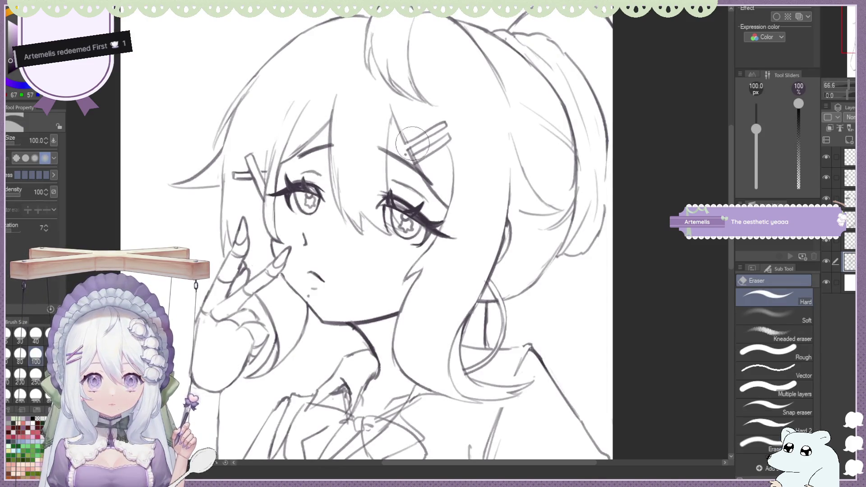
key("b")
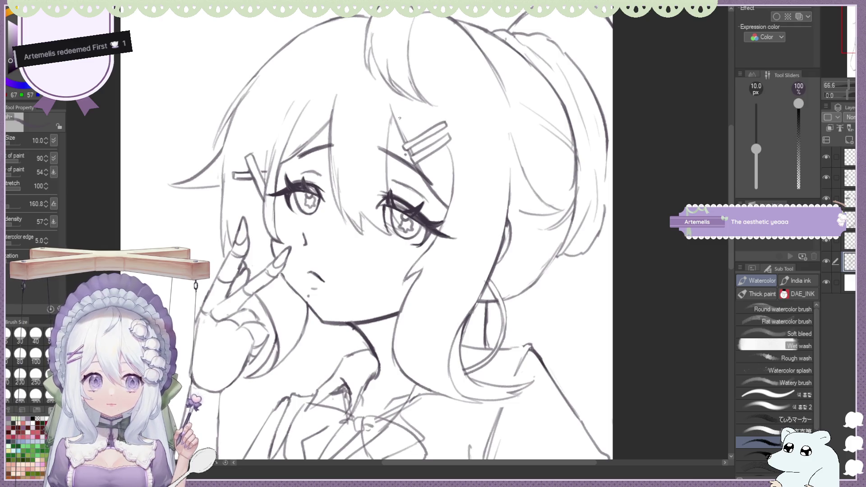
scroll(366, 86, "down", 1)
scroll(365, 87, "down", 1)
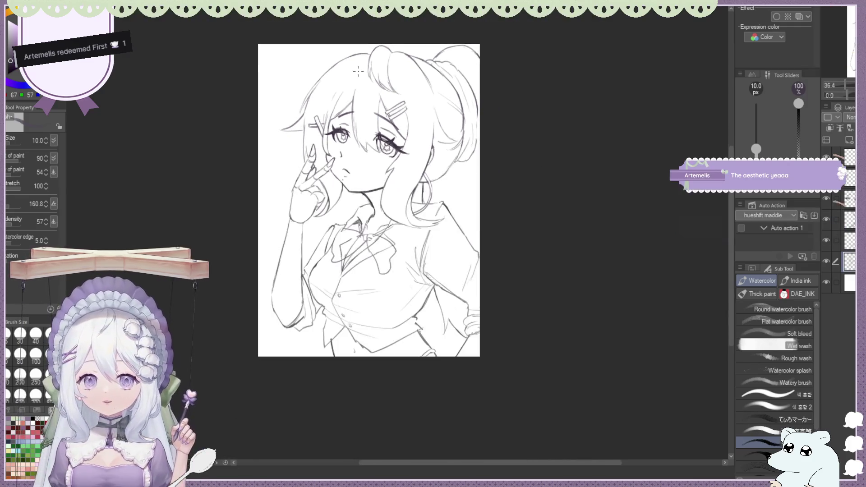
scroll(366, 86, "down", 1)
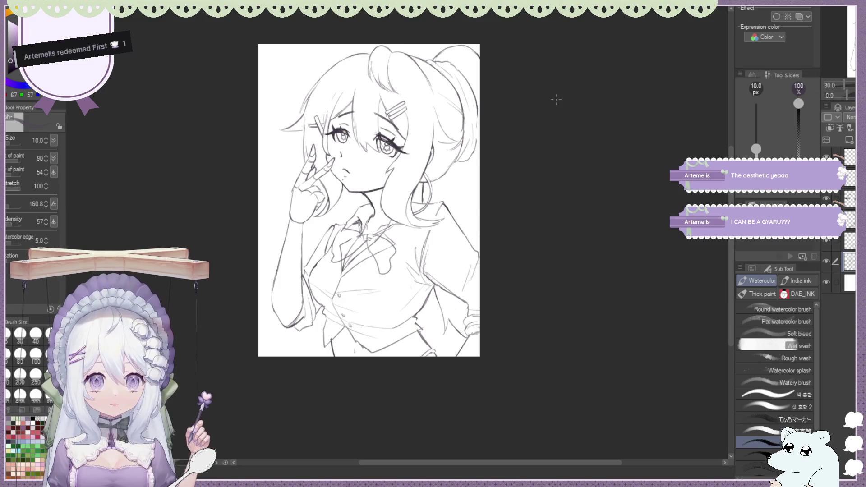
scroll(318, 135, "up", 2)
scroll(319, 136, "down", 1)
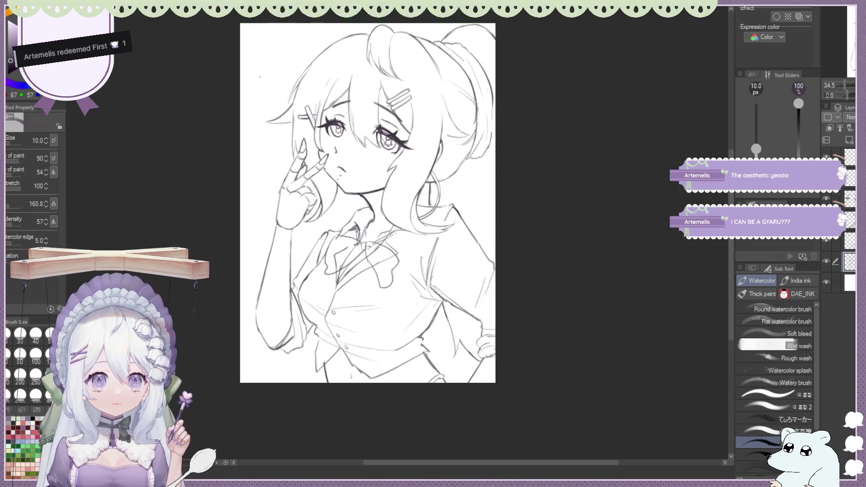
scroll(318, 136, "up", 1)
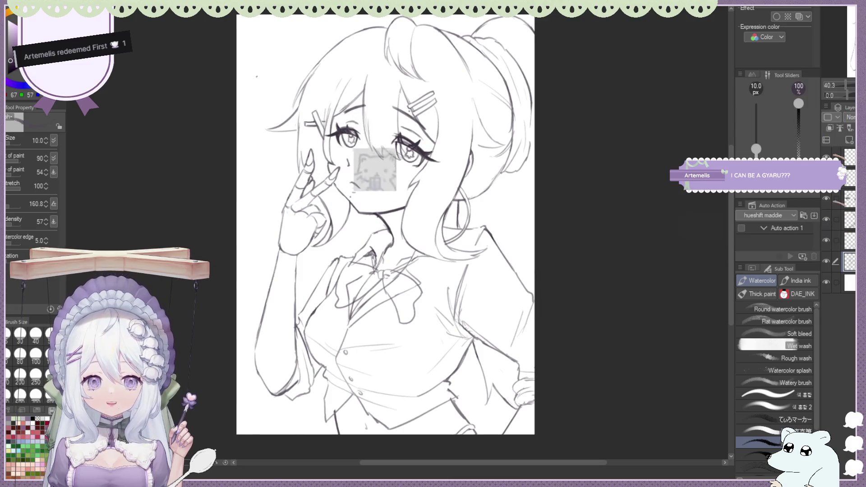
scroll(385, 223, "down", 2)
scroll(385, 223, "up", 1)
scroll(383, 223, "up", 1)
scroll(382, 223, "down", 2)
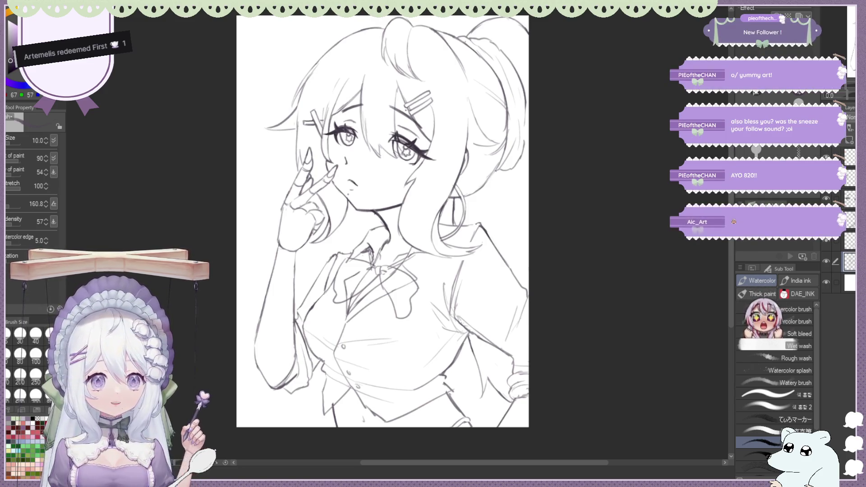
key("ctrl+minus")
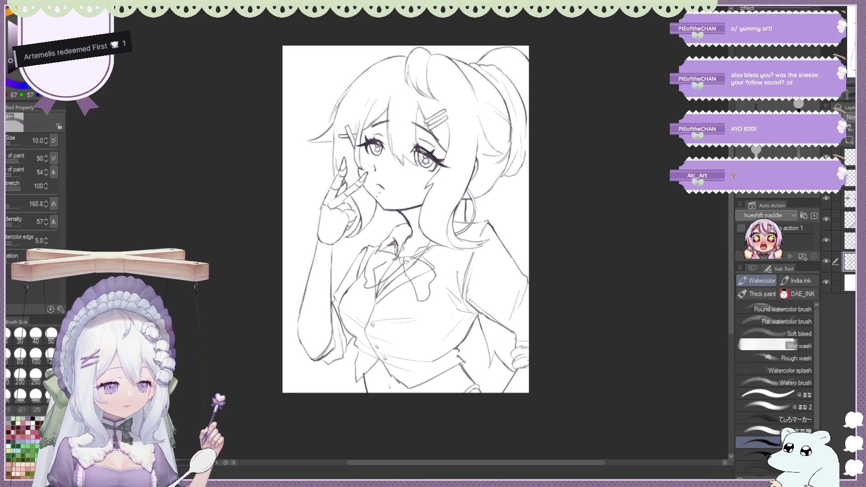
Zoom in on the drawing before the TikTok video opens over it.
key("ctrl+plus")
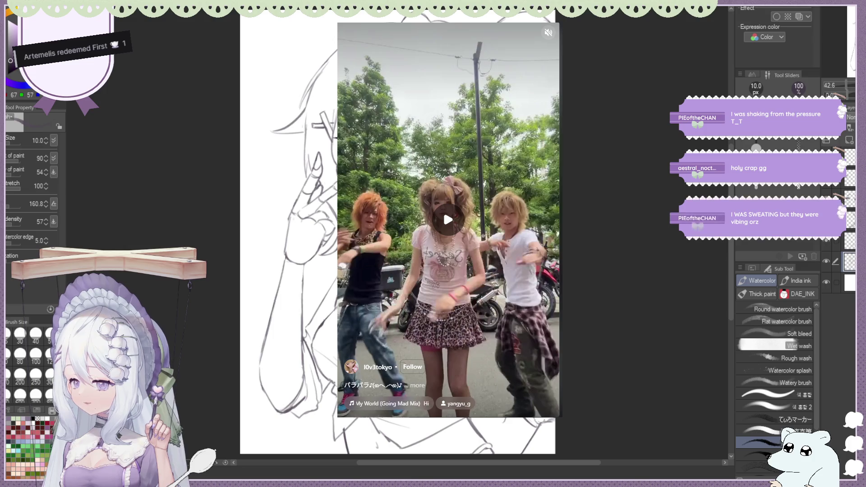
Play and pause the TikTok dance video, expand its caption, then close it to return to the sketch.
left_click_drag(442, 207, 458, 207)
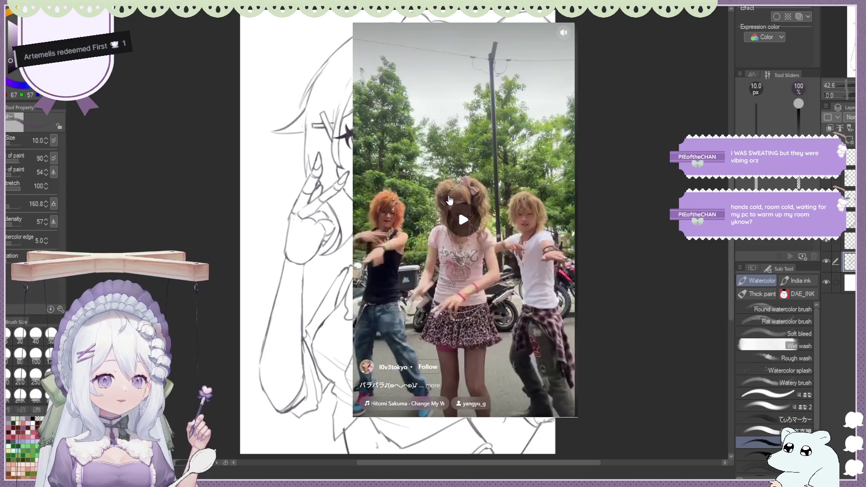
left_click(449, 200)
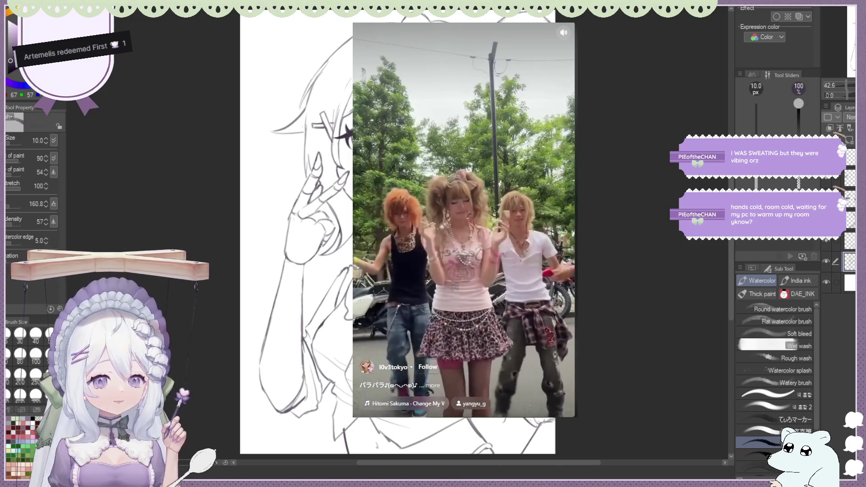
left_click(566, 189)
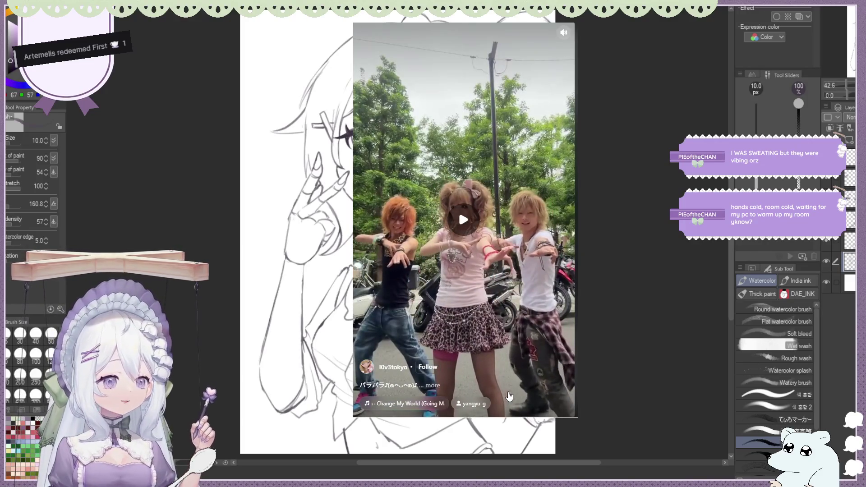
left_click(431, 385)
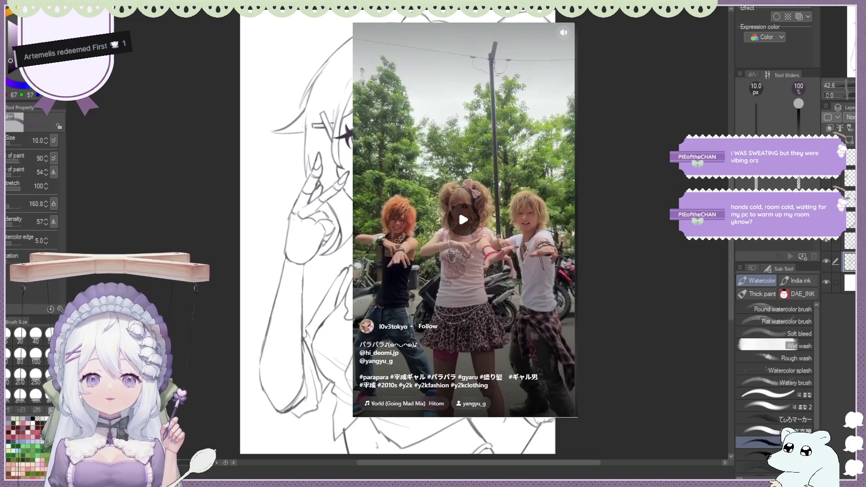
key("Escape")
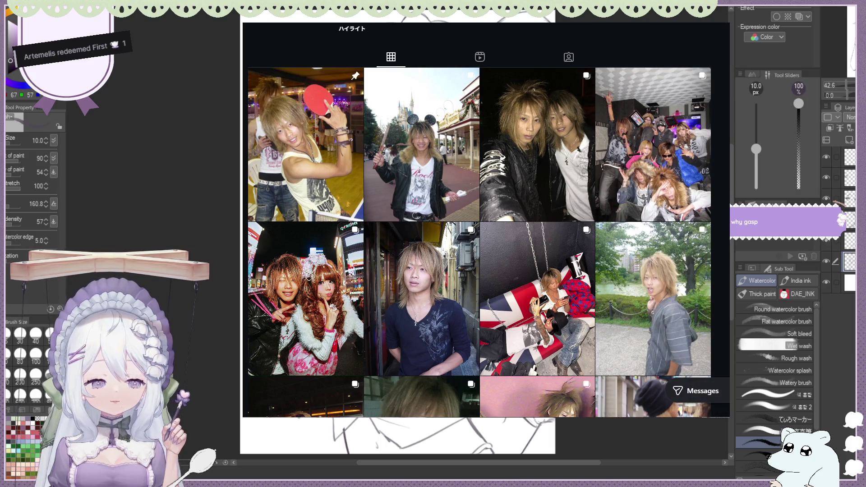
scroll(538, 204, "down", 1)
scroll(537, 204, "down", 1)
scroll(537, 203, "down", 2)
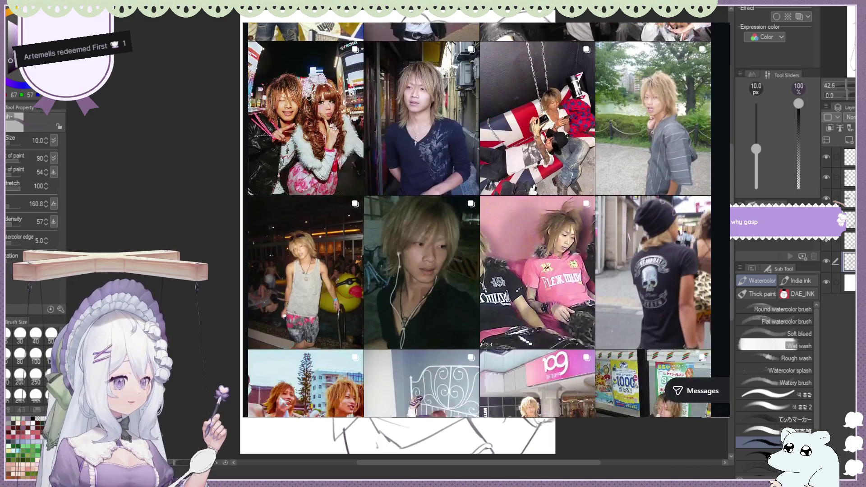
scroll(480, 220, "down", 1)
scroll(479, 220, "down", 1)
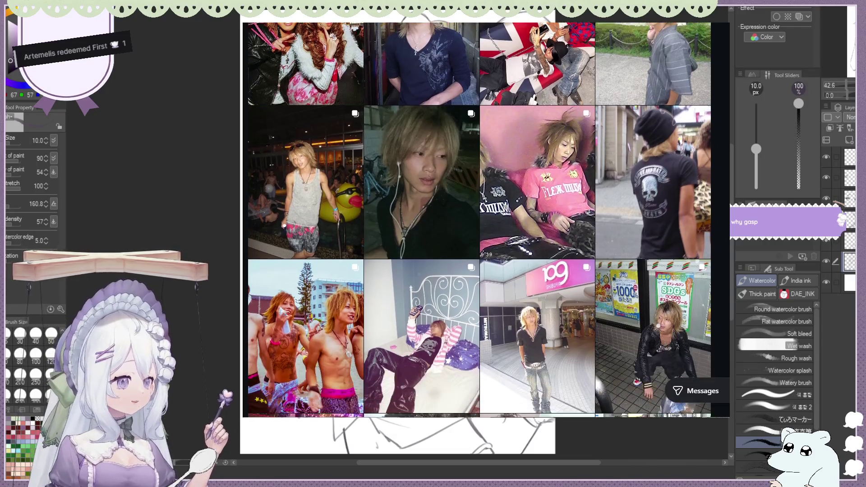
scroll(480, 220, "down", 2)
scroll(479, 220, "down", 1)
scroll(479, 220, "down", 2)
scroll(480, 220, "down", 2)
scroll(480, 220, "down", 2)
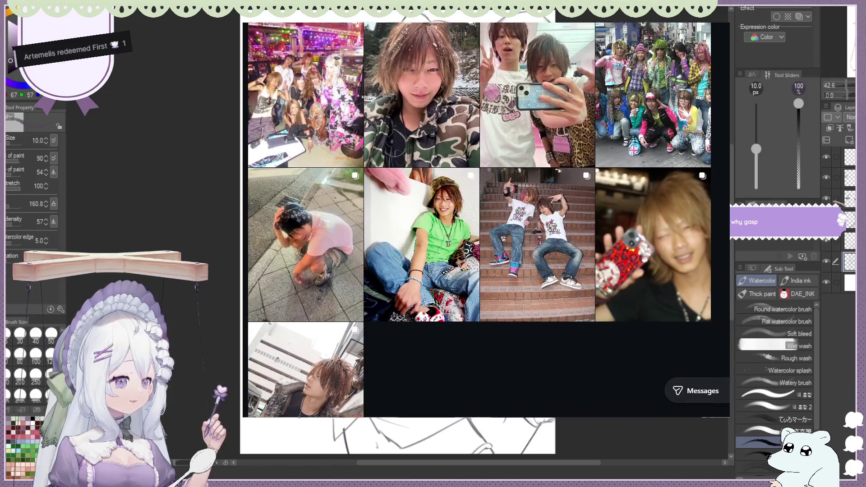
scroll(479, 220, "up", 2)
scroll(480, 220, "up", 2)
scroll(480, 220, "up", 2)
scroll(480, 220, "up", 3)
scroll(480, 219, "down", 1)
scroll(479, 220, "down", 2)
scroll(479, 220, "down", 1)
scroll(444, 252, "down", 1)
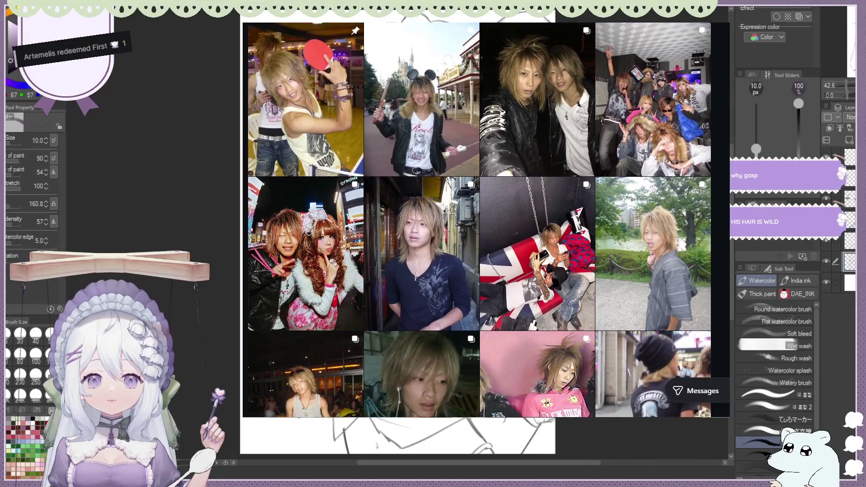
scroll(444, 252, "down", 1)
scroll(444, 252, "up", 1)
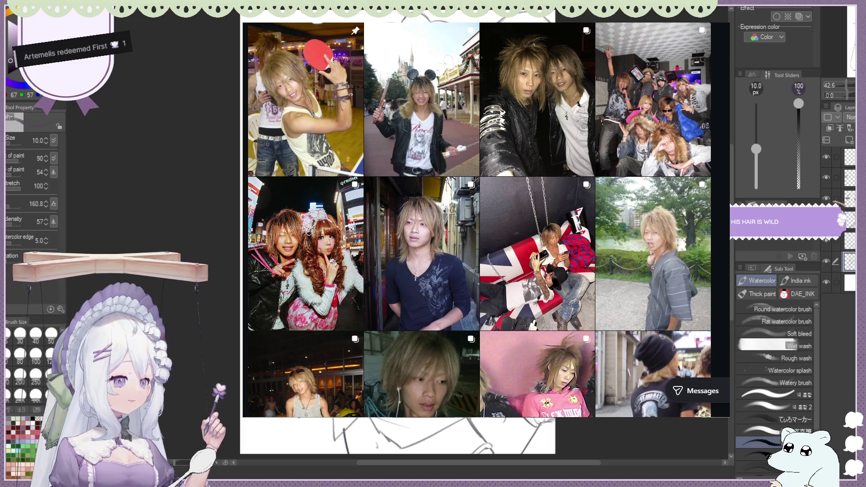
scroll(653, 253, "down", 1)
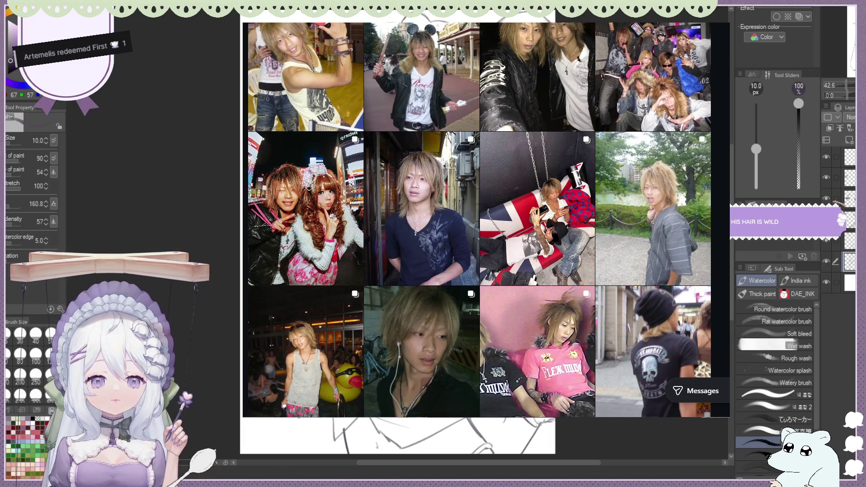
Switch away from the Instagram reference grid back to the sketch canvas.
key("alt+Tab")
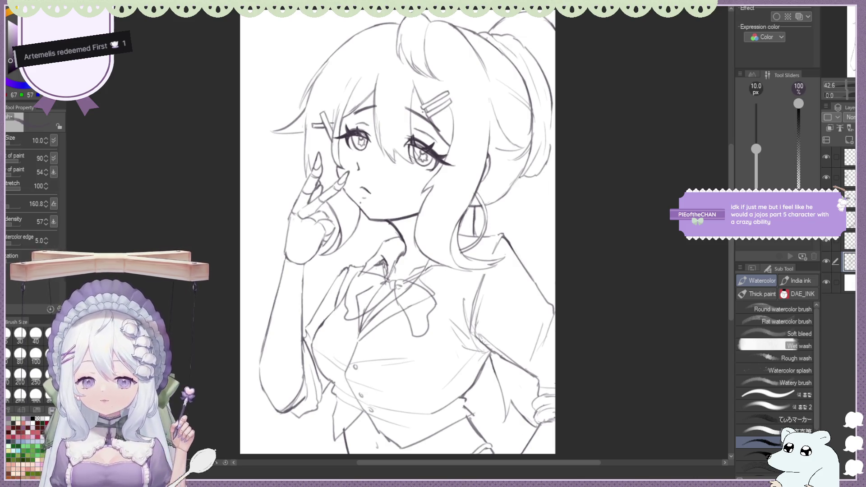
Zoom out, flip the canvas horizontally several times to check proportions, leave it mirrored and select the eraser.
key("ctrl+minus")
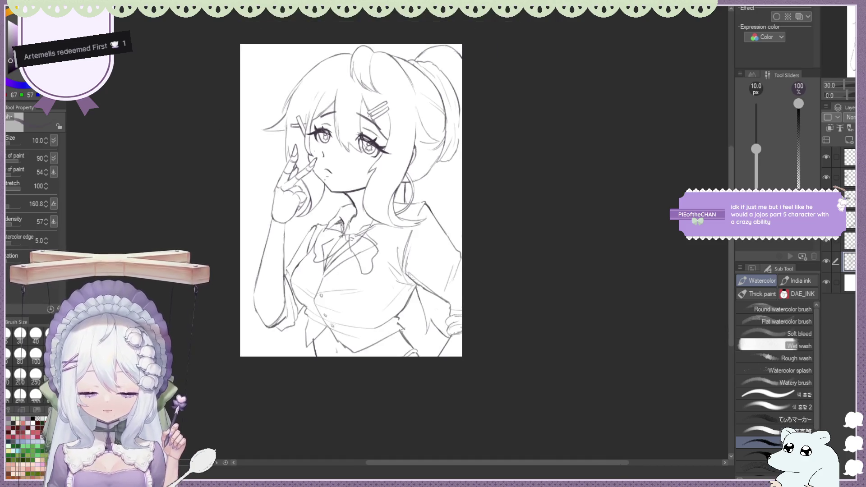
scroll(401, 70, "down", 2)
scroll(401, 70, "up", 2)
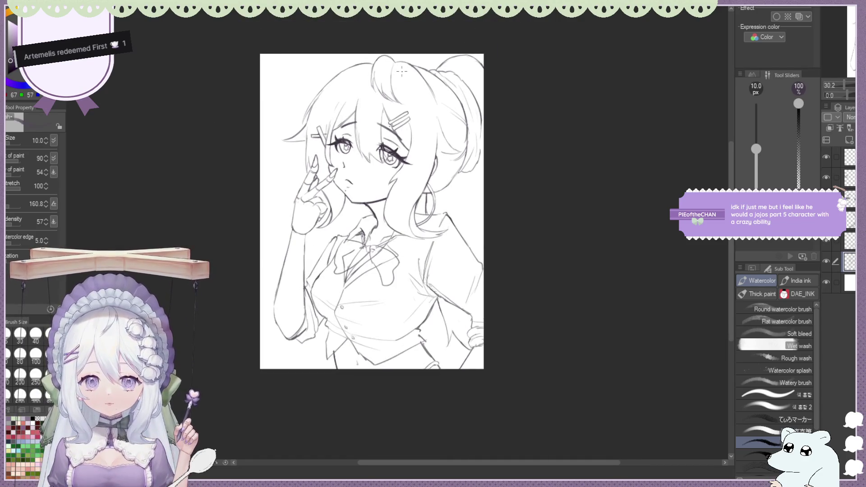
scroll(402, 70, "down", 1)
scroll(400, 70, "up", 1)
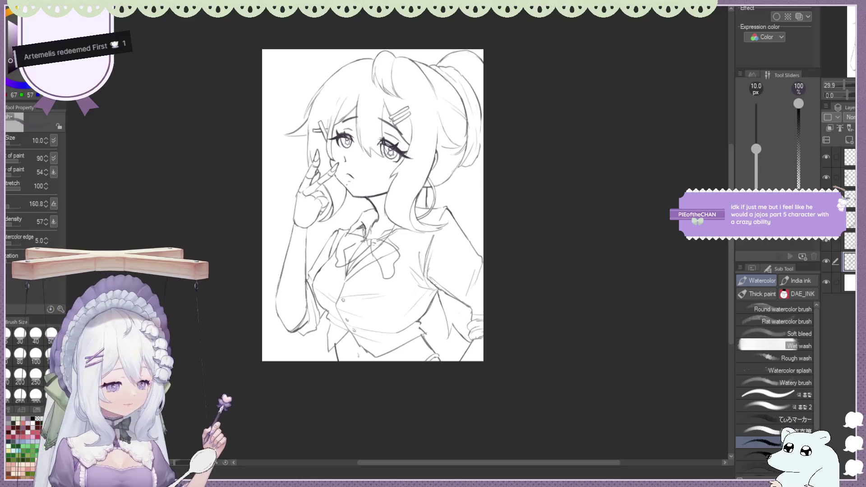
key("h")
scroll(386, 214, "up", 1)
key("h")
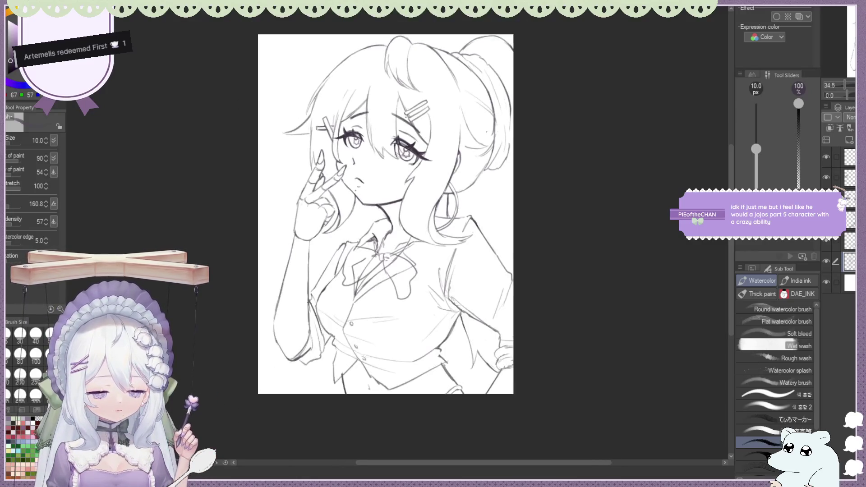
scroll(386, 214, "up", 2)
key("h")
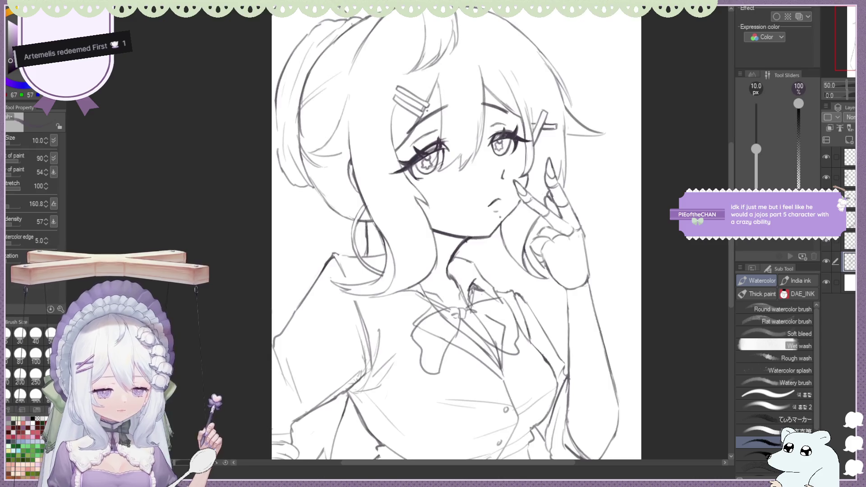
key("h")
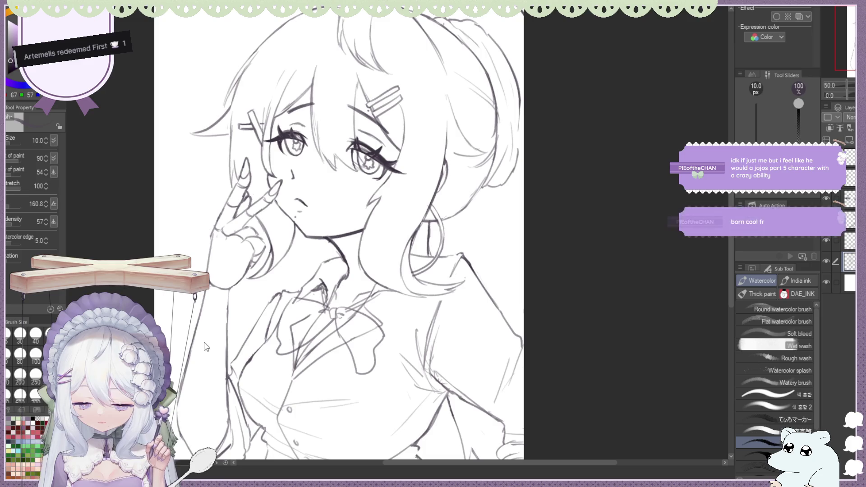
key("h")
scroll(440, 163, "down", 3)
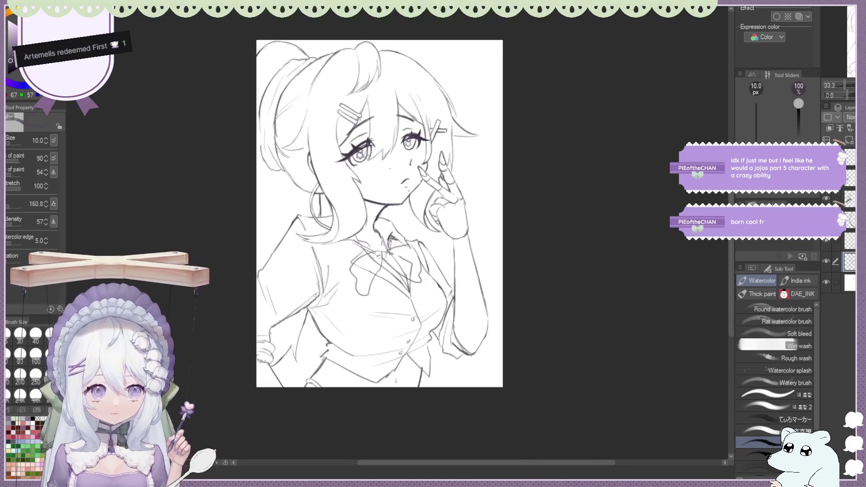
scroll(440, 163, "down", 1)
scroll(440, 163, "up", 1)
scroll(440, 162, "down", 1)
scroll(440, 162, "up", 2)
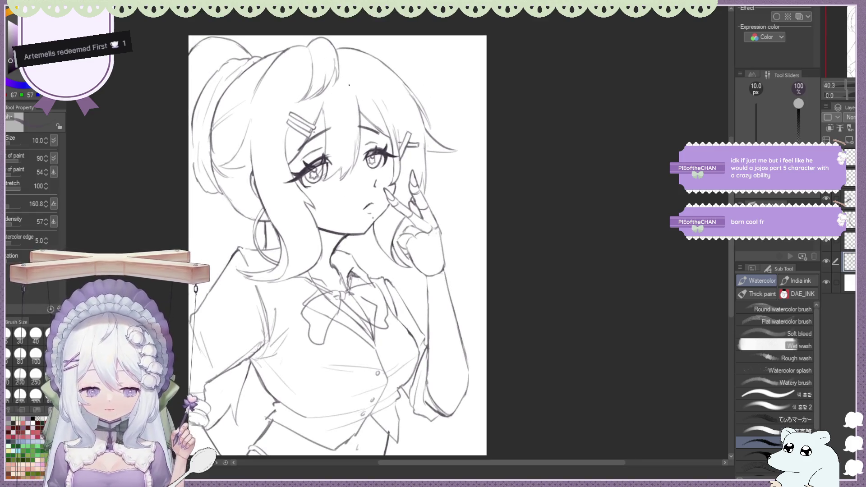
scroll(338, 236, "down", 1)
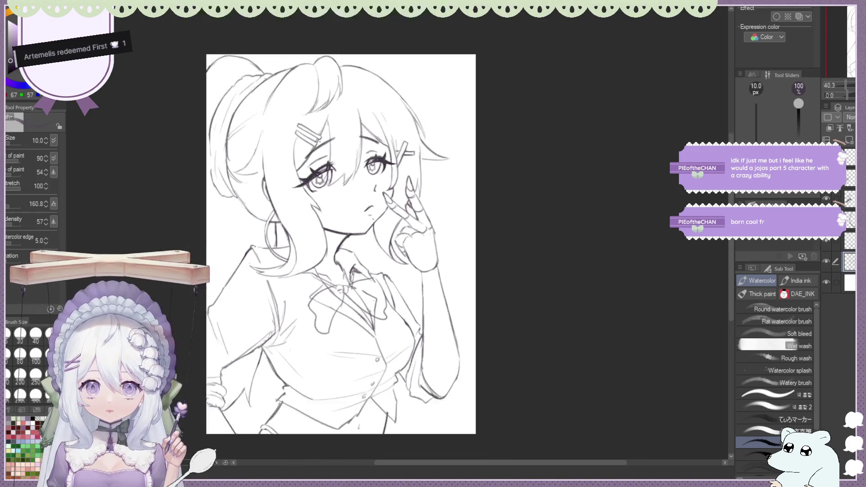
scroll(338, 236, "up", 2)
key("e")
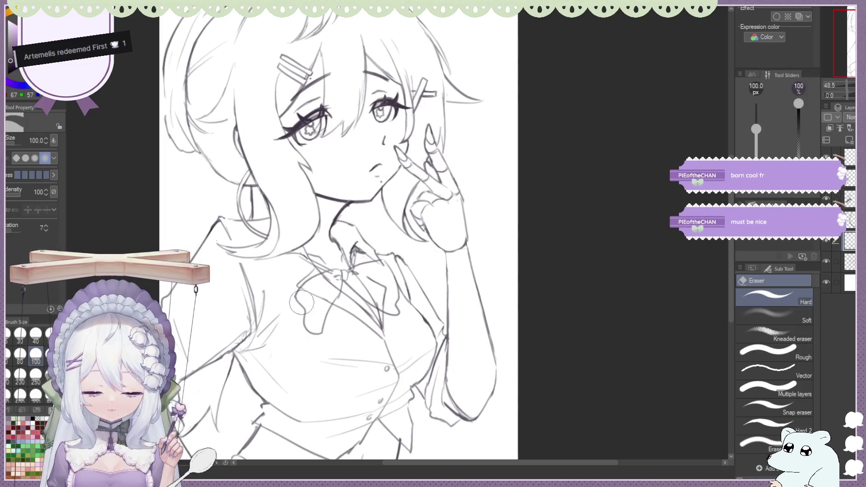
With the Watercolor brush, draw a curved stroke on the ribbon bow under the collar.
key("b")
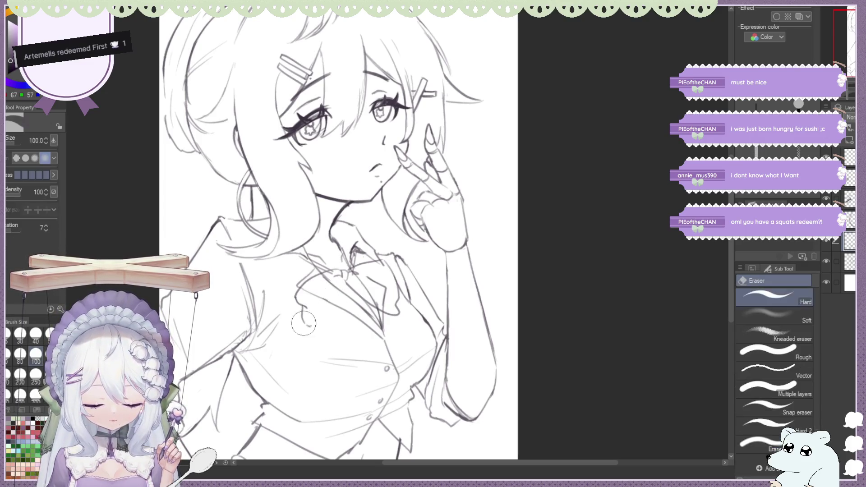
left_click_drag(309, 327, 338, 299)
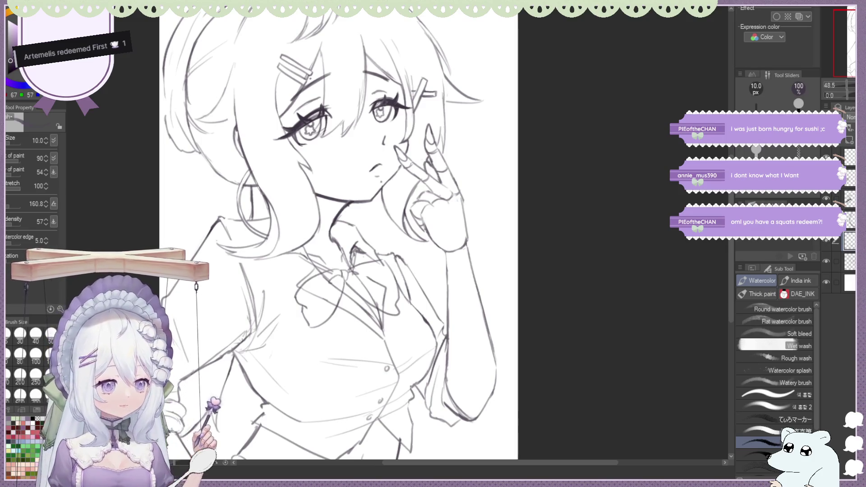
Unflip the canvas, toggle eraser and brush, and draw a stroke across the collar.
key("h")
scroll(474, 255, "up", 3)
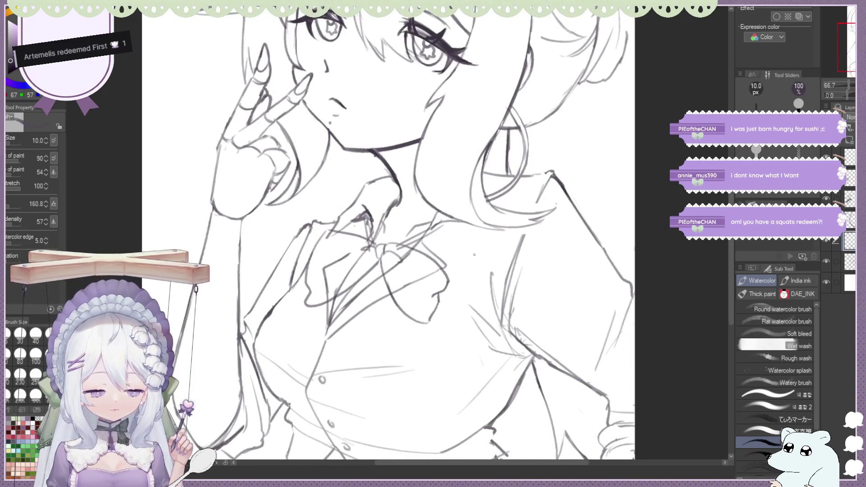
key("e")
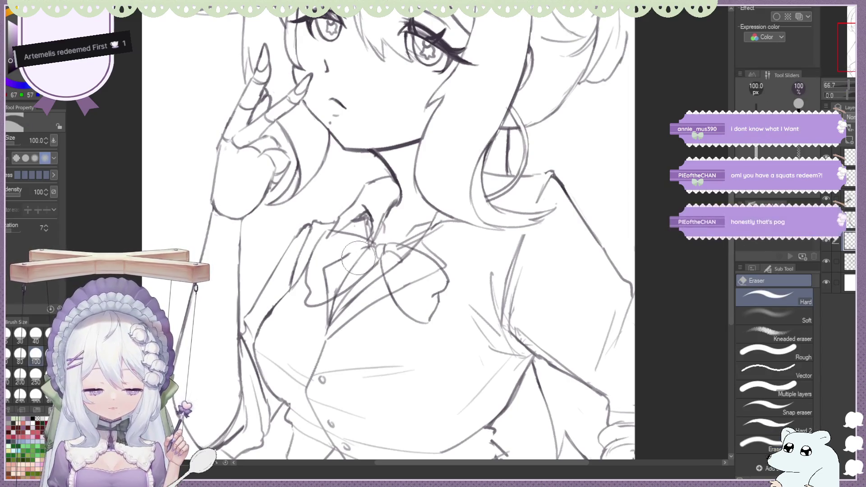
key("b")
key("e")
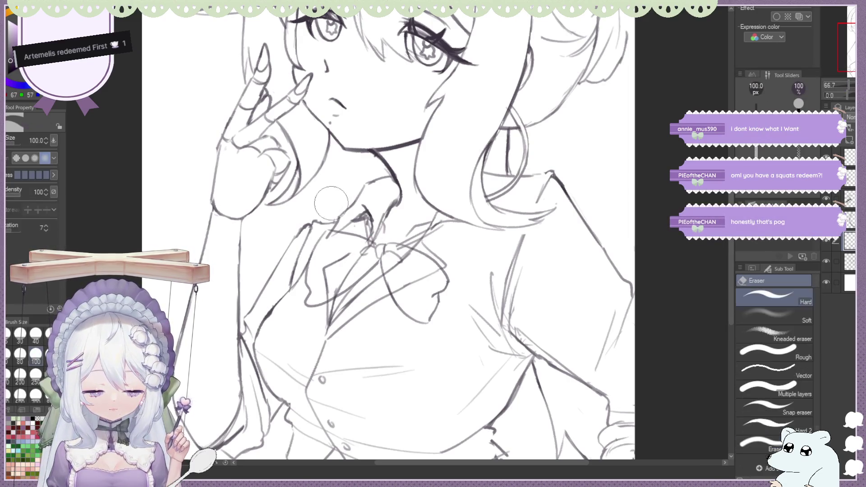
key("b")
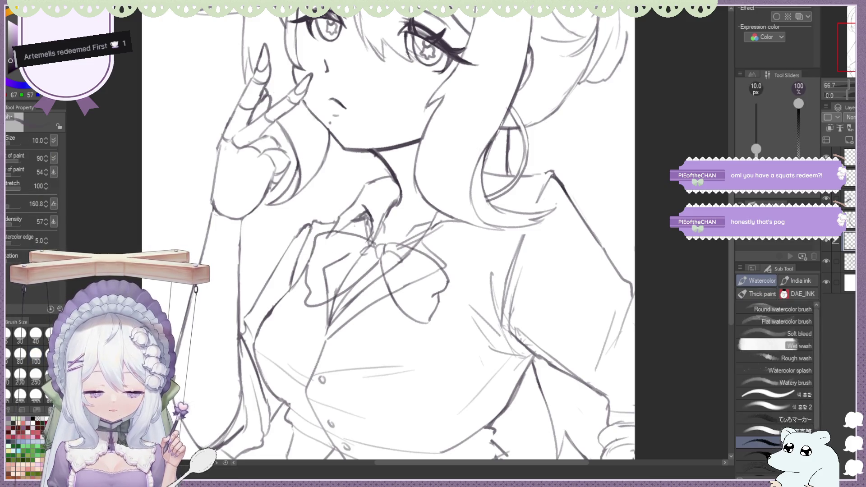
key("e")
key("b")
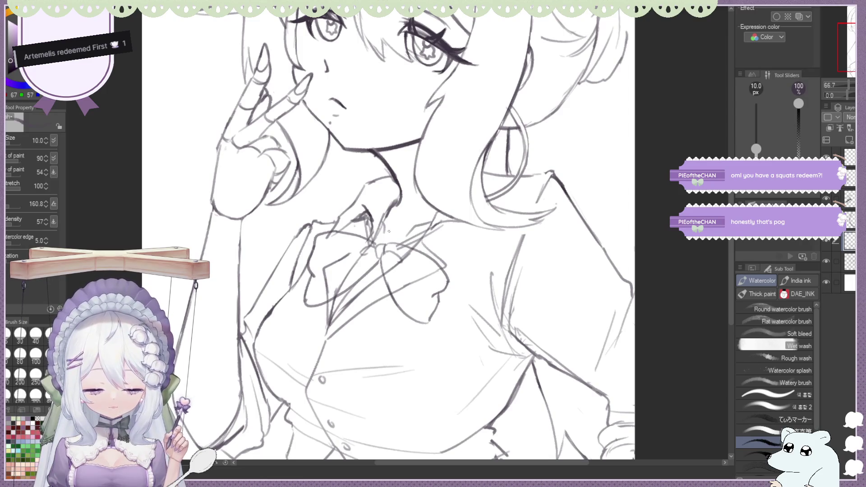
left_click_drag(329, 235, 433, 265)
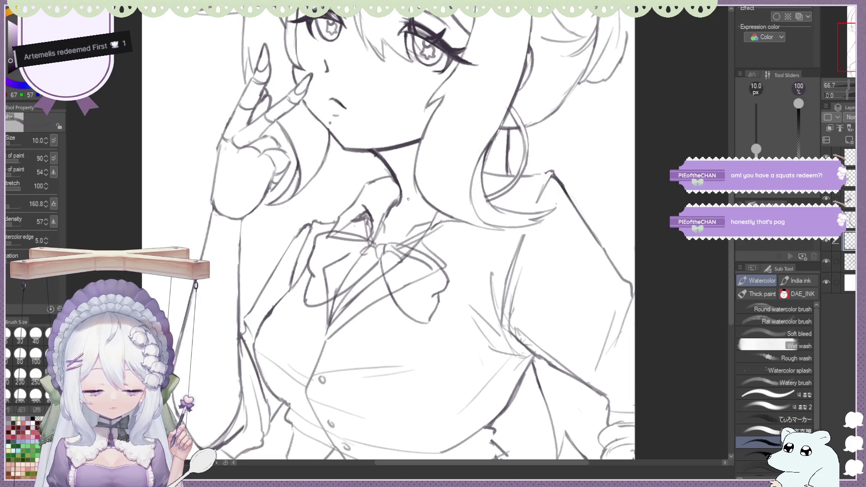
Attempt to redraw the collar's vertical line straighter, undoing the stray attempts.
key("ctrl+0")
scroll(360, 201, "down", 1)
scroll(351, 230, "up", 4)
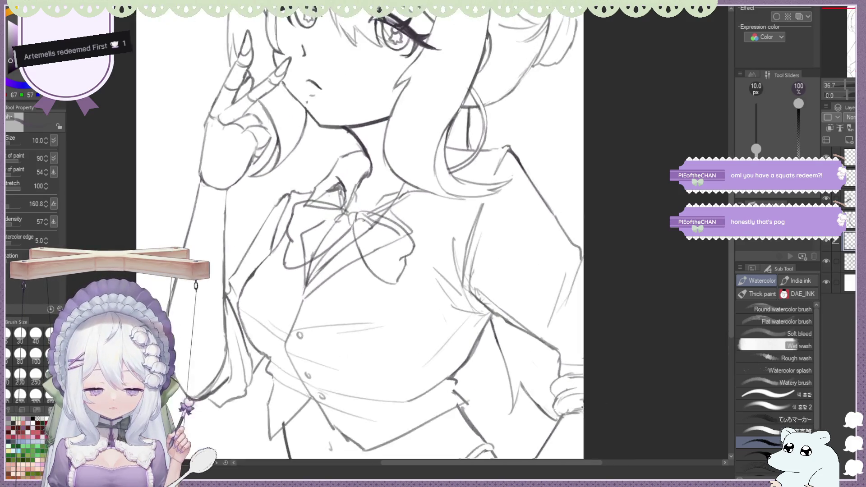
key("ctrl+z")
left_click_drag(350, 222, 349, 346)
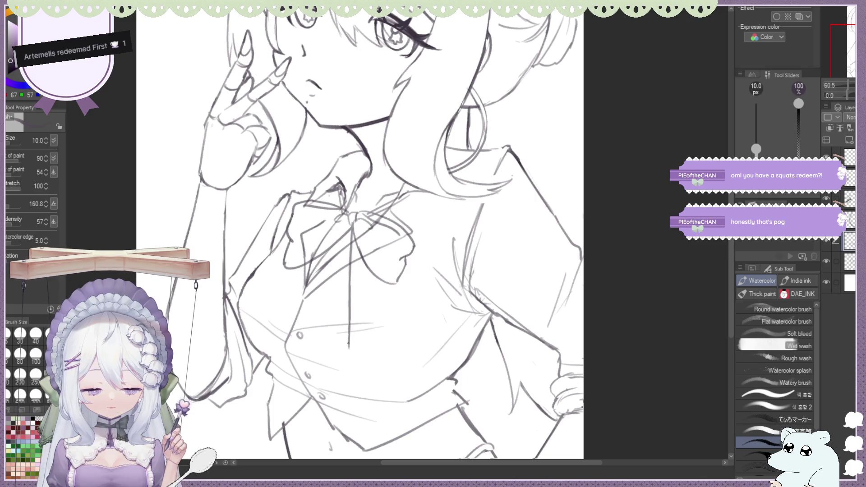
key("ctrl+z")
mouse_move(350, 222)
left_mouse_down()
mouse_move(342, 271)
mouse_move(356, 355)
left_mouse_up()
key("ctrl+z")
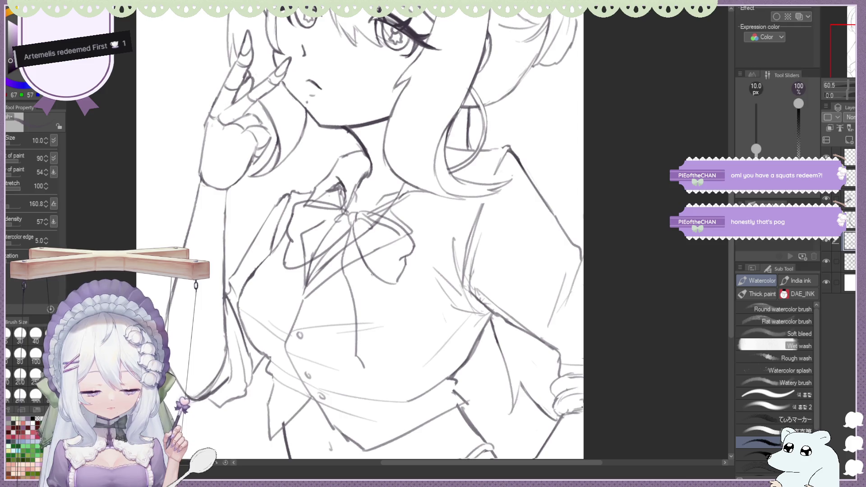
key("ctrl+z")
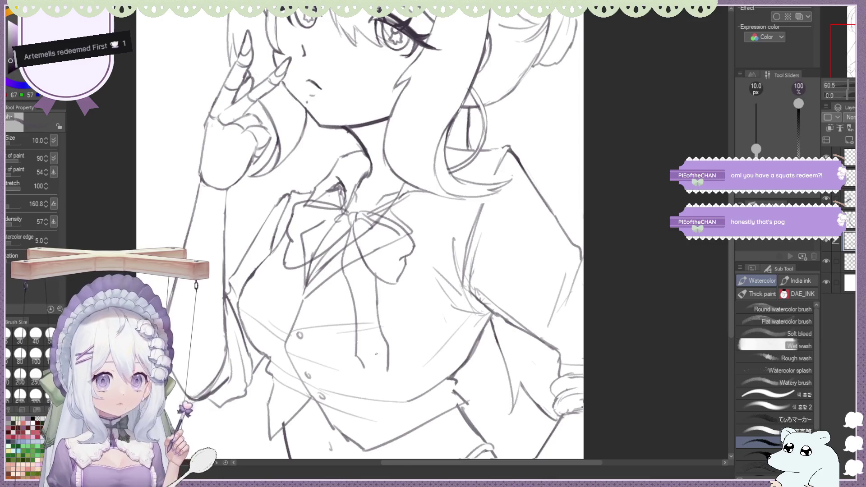
Close off the bottom of the bow's tail and add a vertical line on it.
left_click_drag(363, 370, 387, 373)
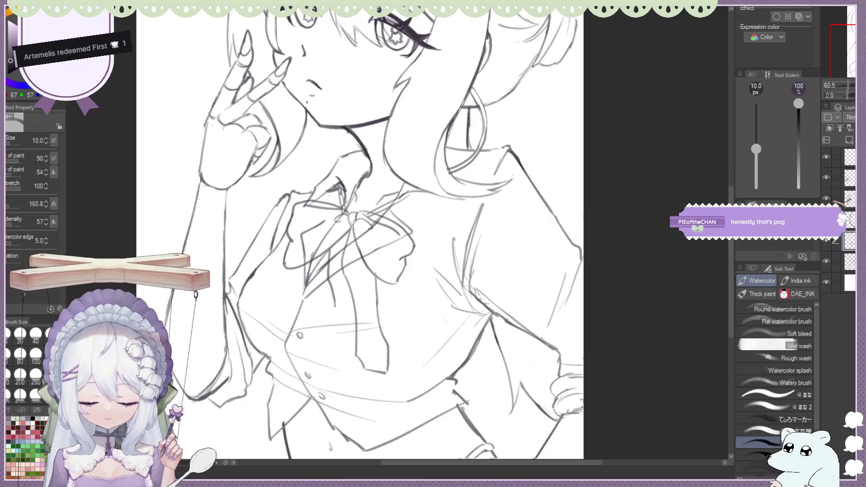
left_click_drag(358, 241, 359, 289)
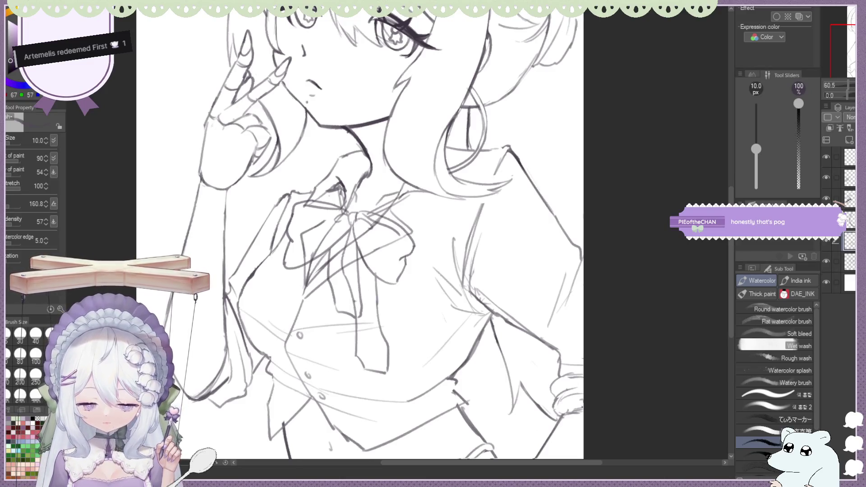
scroll(346, 219, "down", 1)
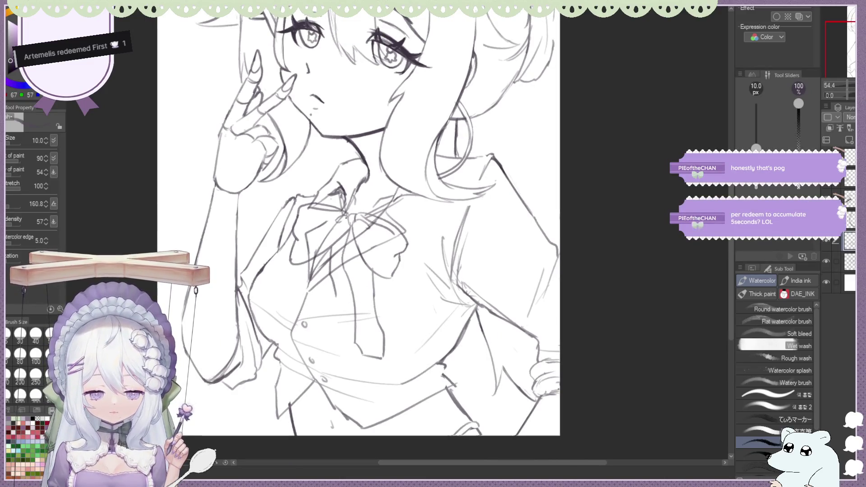
scroll(377, 198, "down", 2)
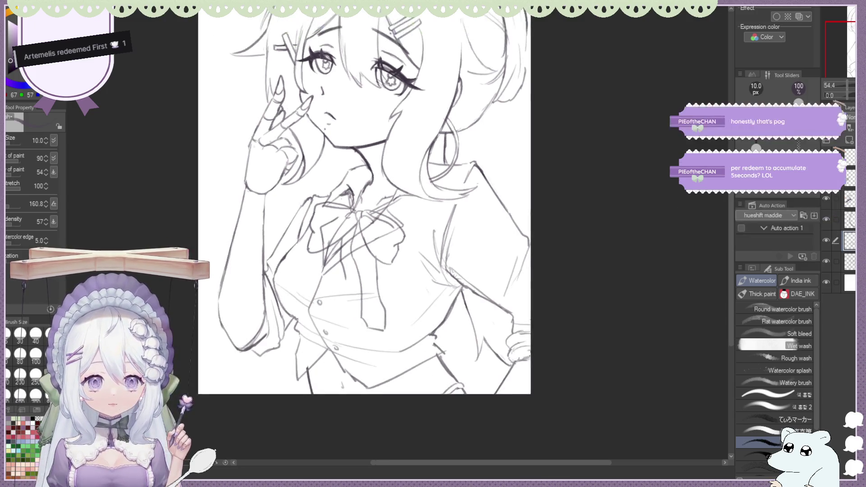
scroll(377, 198, "down", 2)
scroll(377, 198, "down", 1)
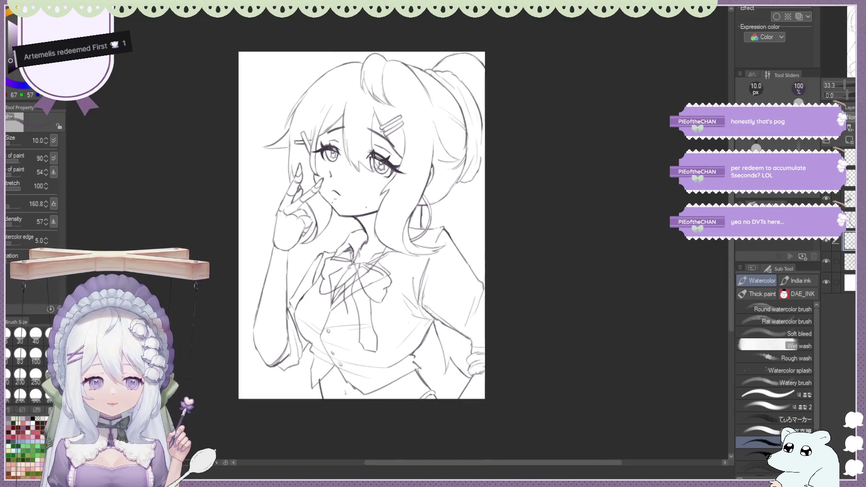
scroll(363, 211, "up", 2)
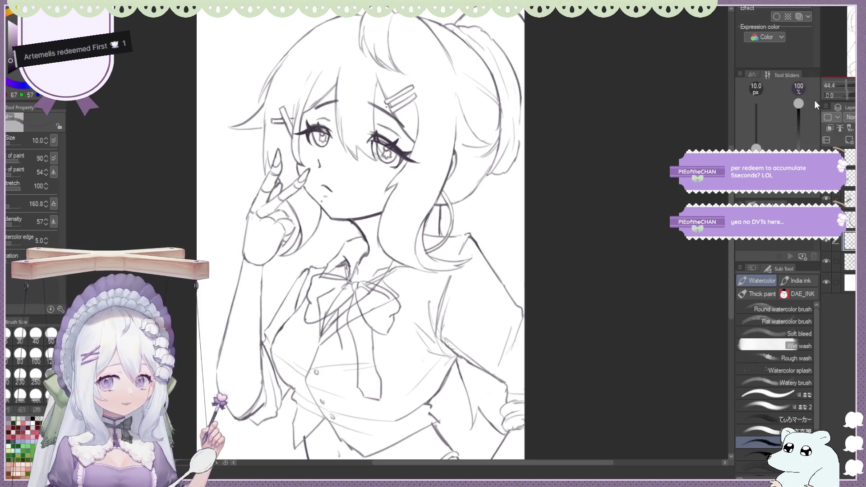
Mirror the canvas, zoom in on the torso, and toggle eraser and Watercolor brush without new strokes.
key("h")
key("ctrl+minus")
key("ctrl+plus")
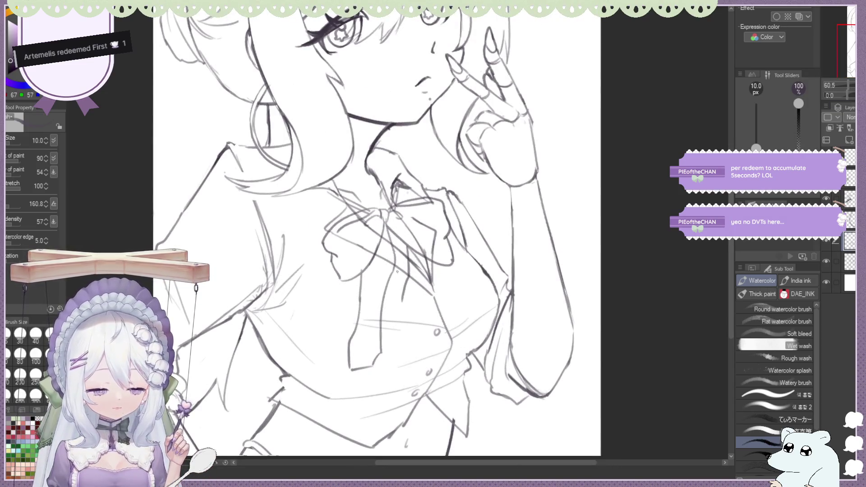
key("e")
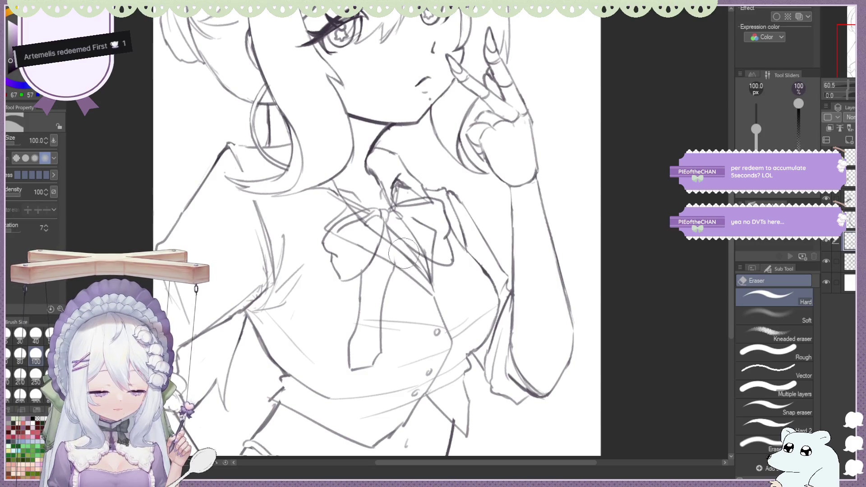
key("b")
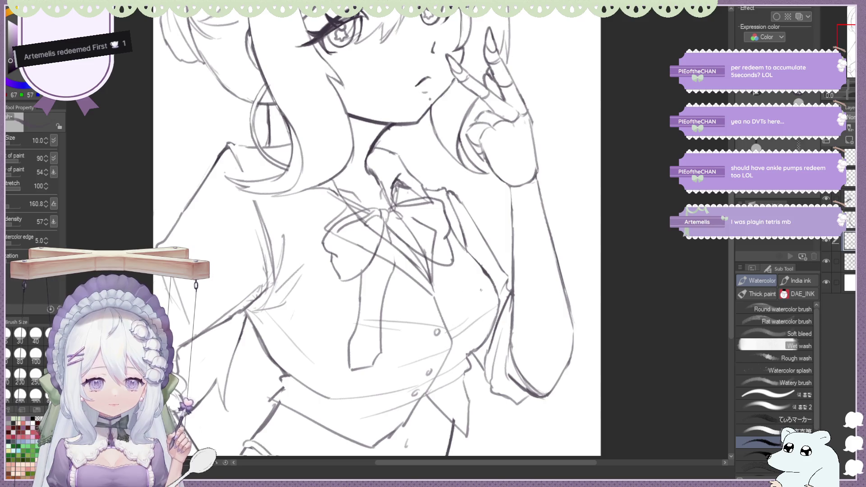
Add a crisp G-pen line on the shirt, then alternate eraser and brush to tidy the bow.
key("p")
left_click_drag(395, 249, 387, 291)
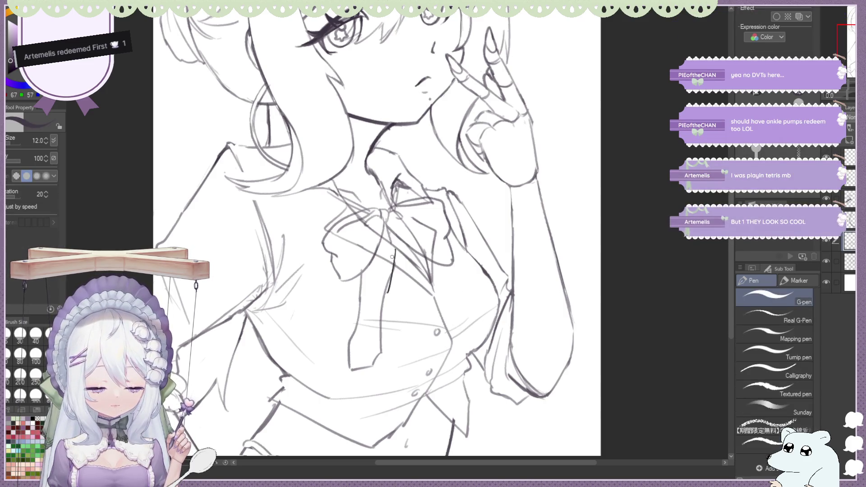
key("b")
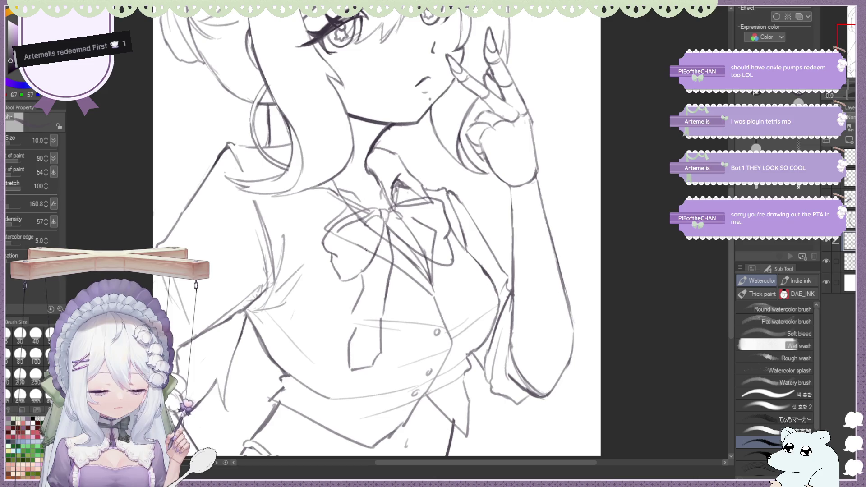
key("e")
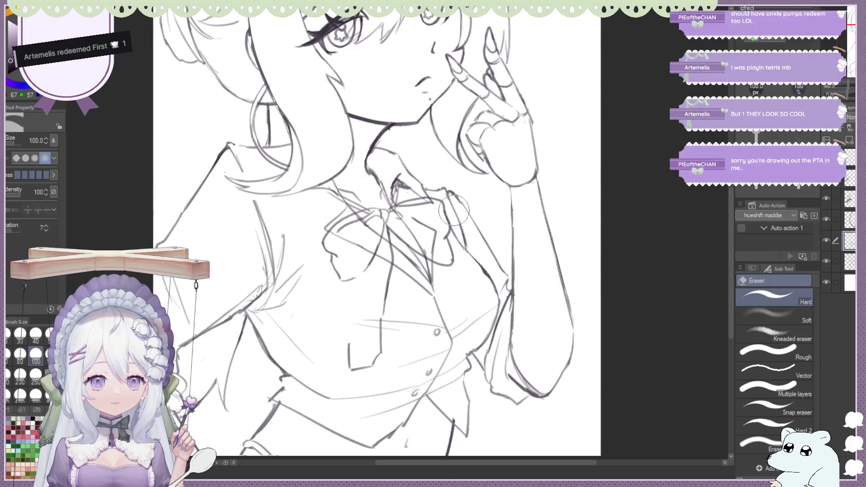
key("b")
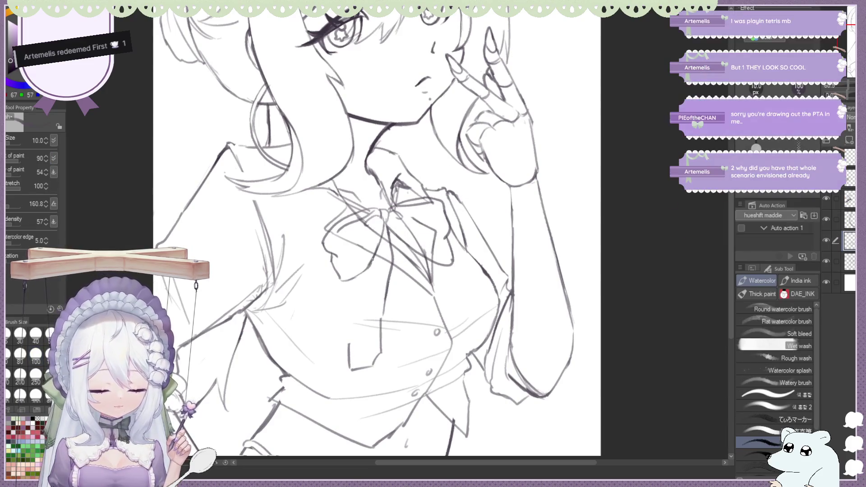
key("e")
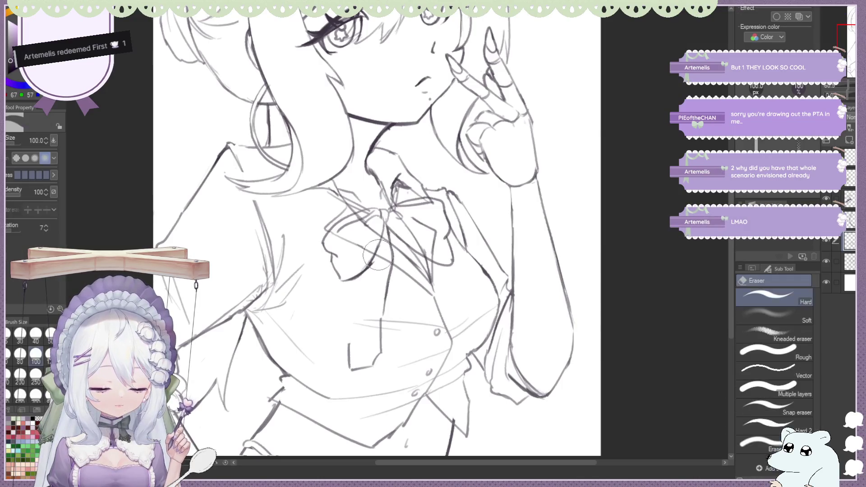
key("b")
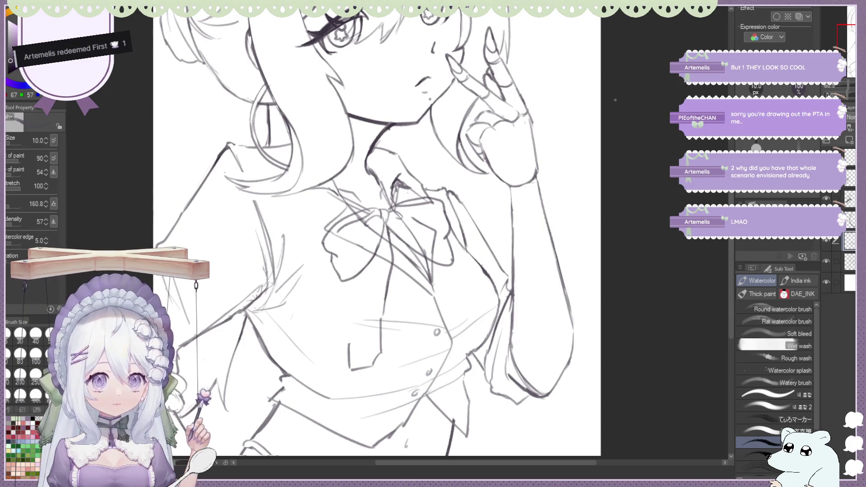
Mirror and fit the canvas, erase the shirt-centre sketch lines and redraw the shirt line.
key("h")
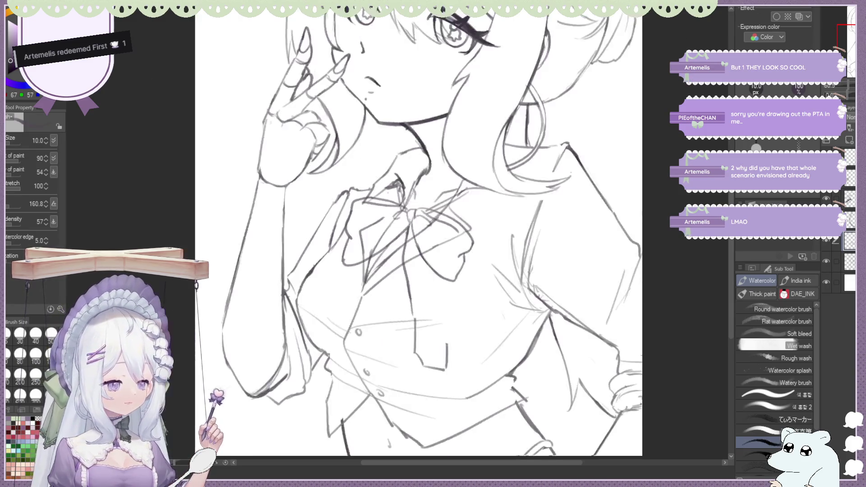
key("ctrl+0")
scroll(348, 230, "up", 5)
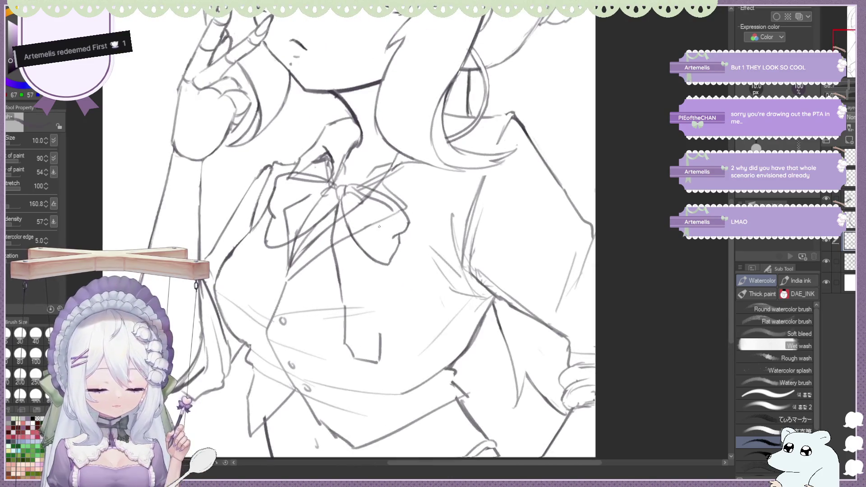
key("e")
left_click_drag(340, 312, 384, 372)
key("b")
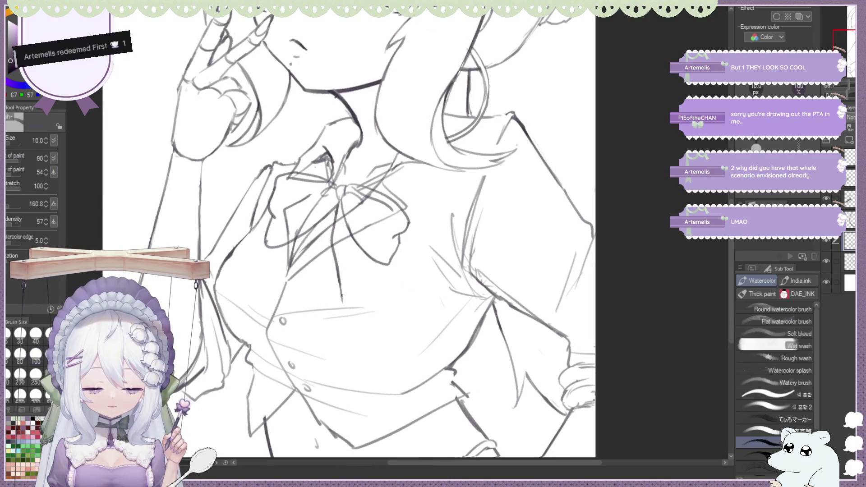
key("e")
left_click_drag(342, 294, 352, 337)
key("b")
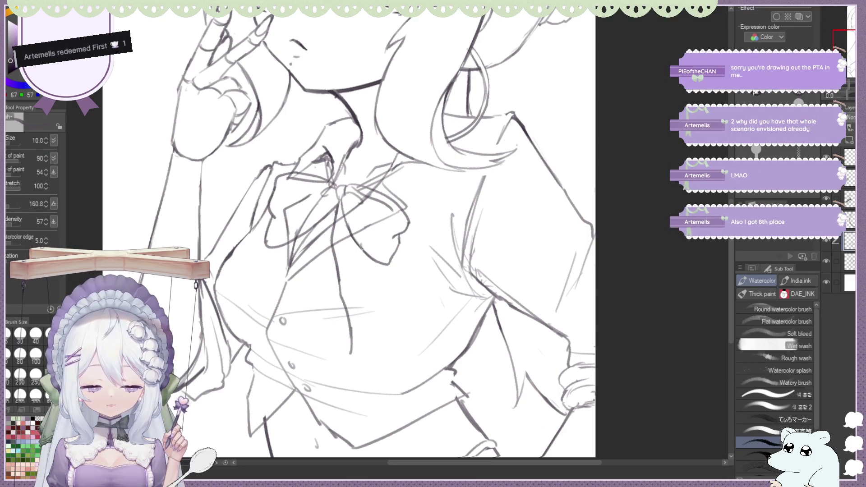
Sketch a ribbon tail line below the bow and undo the faint stray strokes.
left_click_drag(357, 241, 381, 320)
key("ctrl+z")
key("ctrl+z")
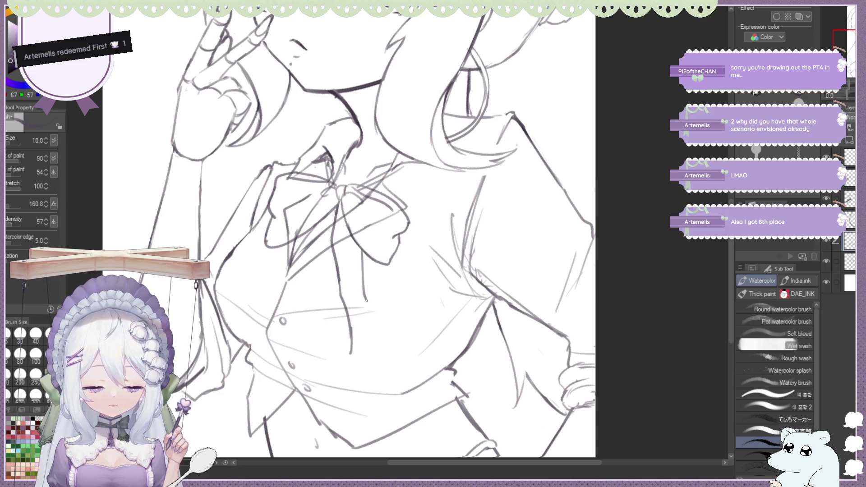
key("ctrl+z")
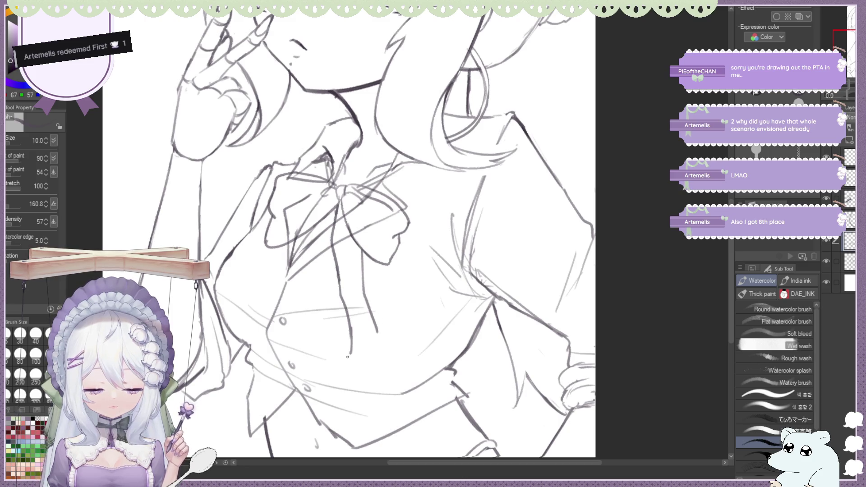
key("ctrl+z")
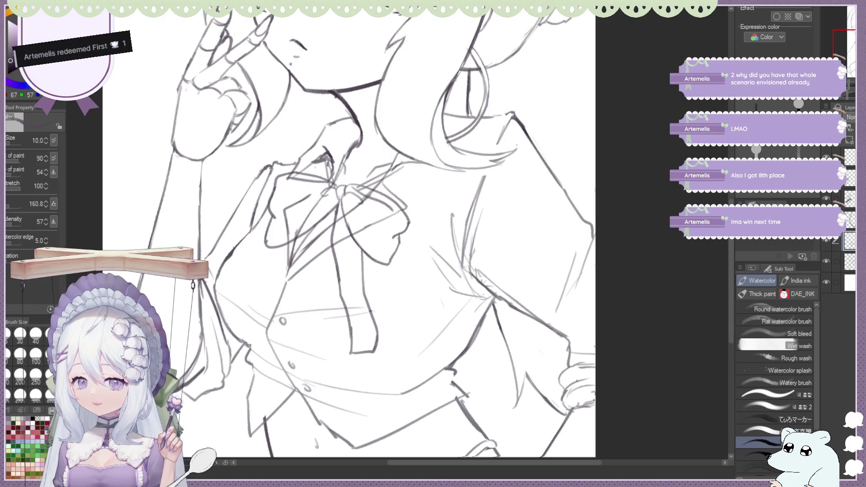
left_click_drag(321, 216, 320, 269)
left_click_drag(318, 234, 315, 284)
key("ctrl+z")
key("ctrl+z")
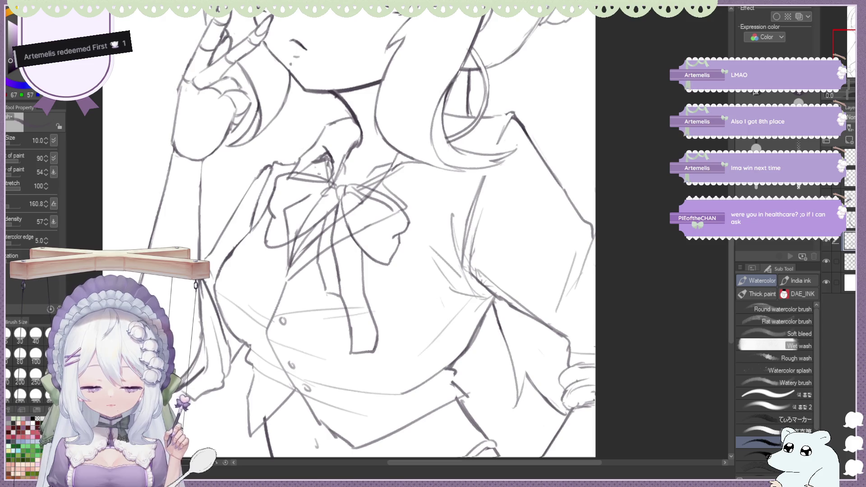
scroll(318, 173, "down", 5)
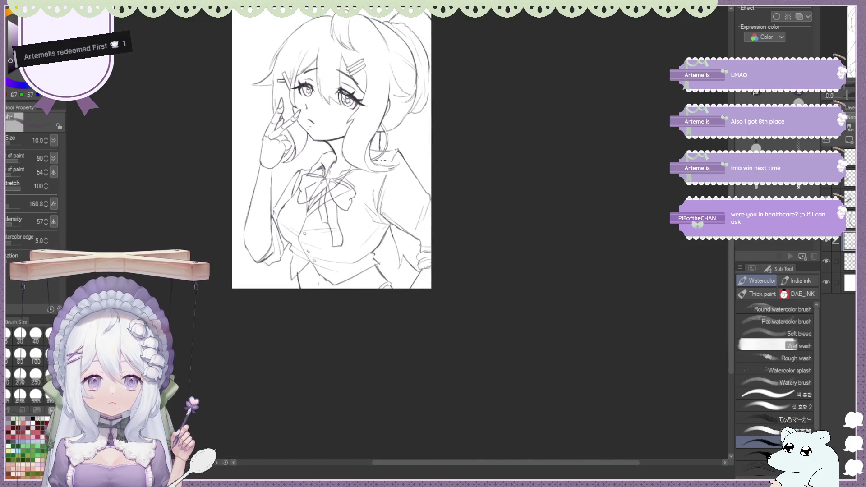
scroll(325, 152, "up", 2)
Mirror the view and switch between pen, eraser and brush, cleaning lines near the bow's knot.
key("h")
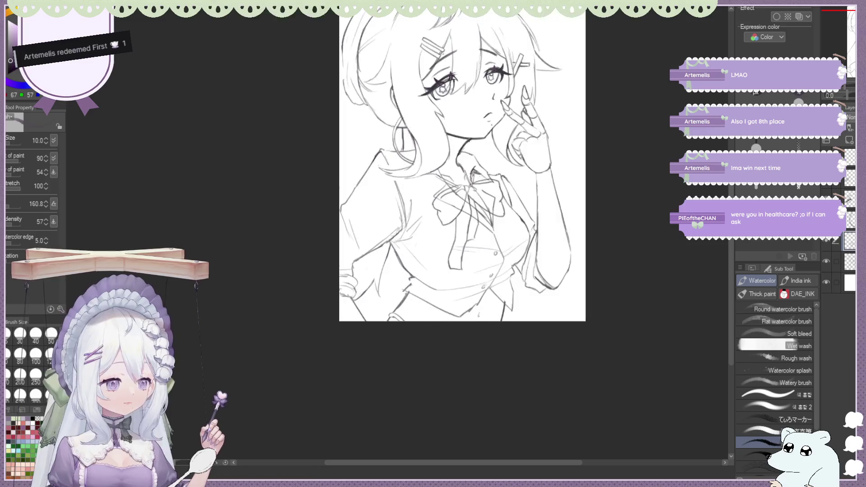
scroll(406, 202, "up", 2)
scroll(406, 203, "up", 3)
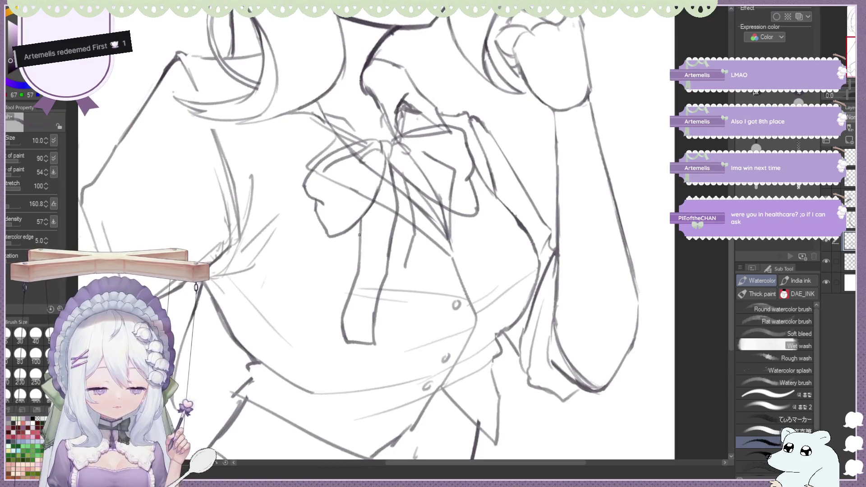
key("p")
key("ctrl+z")
key("e")
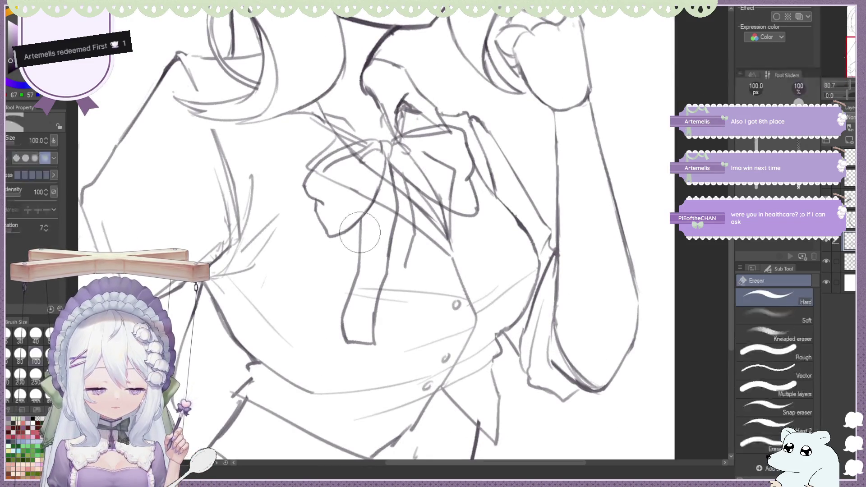
key("p")
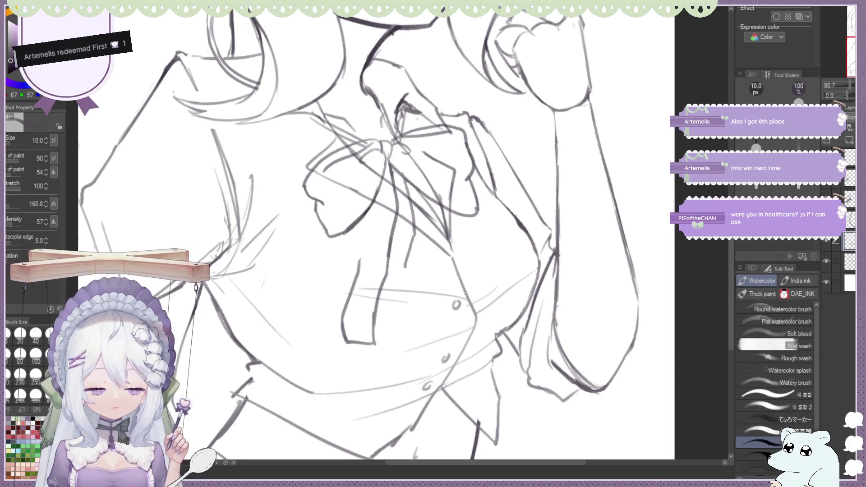
key("e")
key("b")
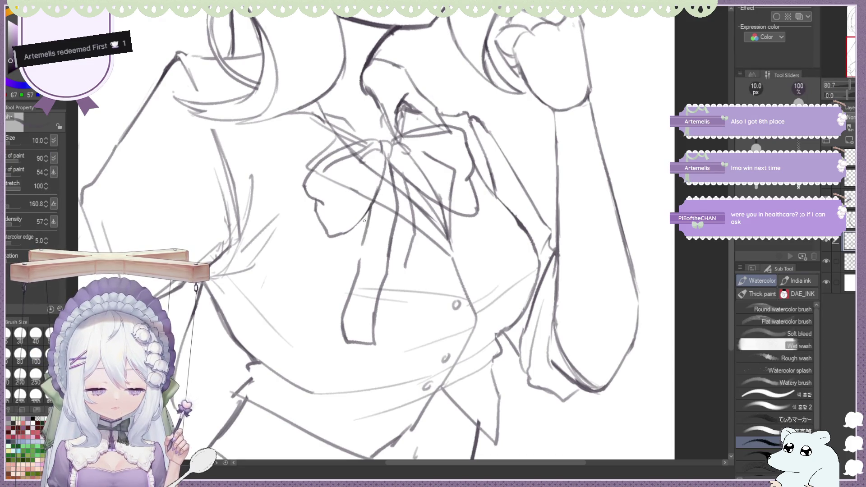
key("alt")
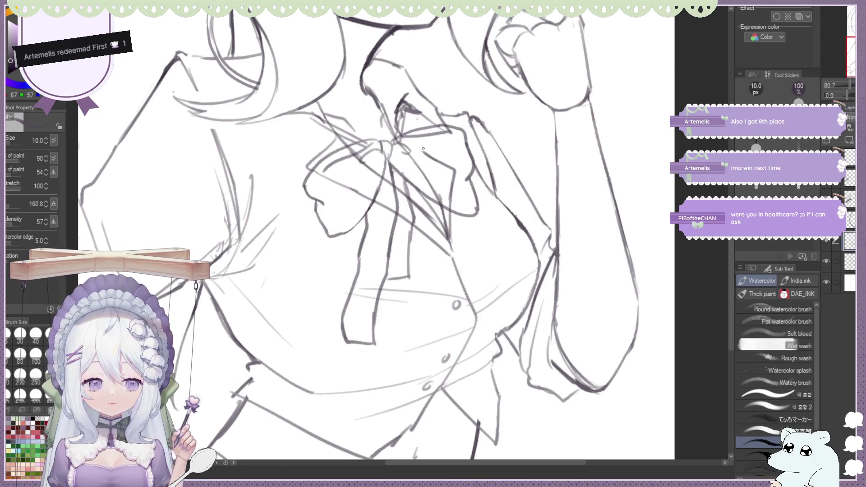
key("e")
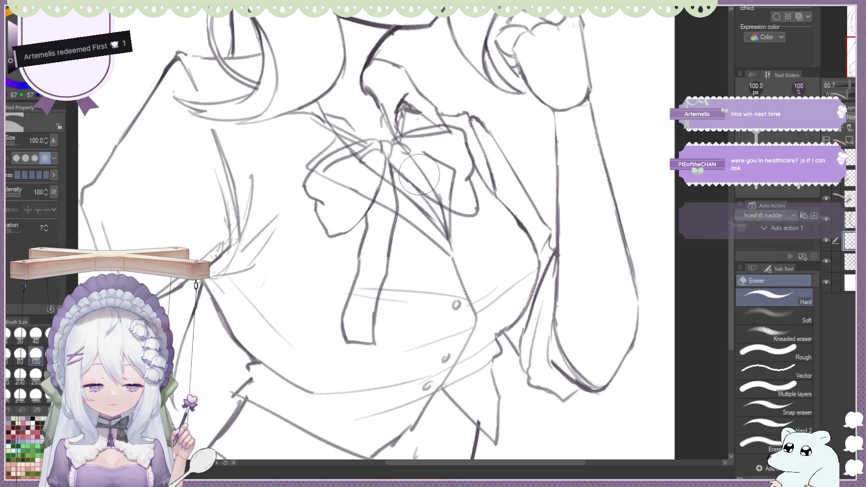
key("h")
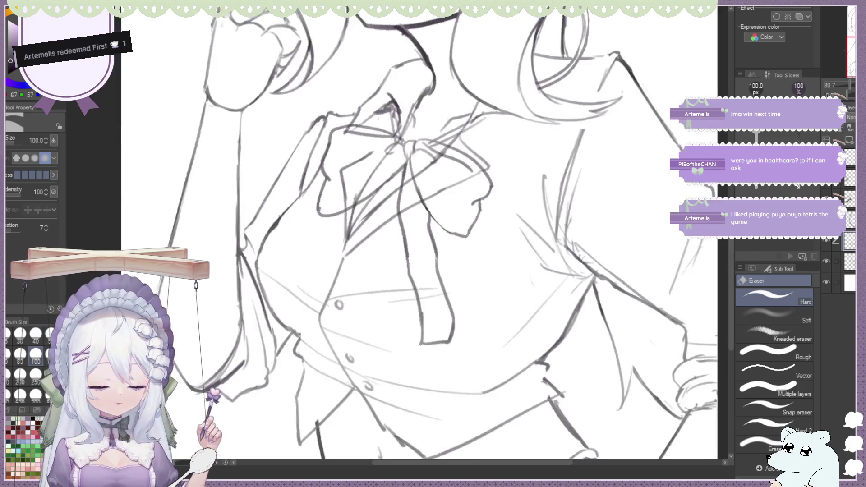
scroll(399, 116, "down", 3)
scroll(389, 129, "up", 4)
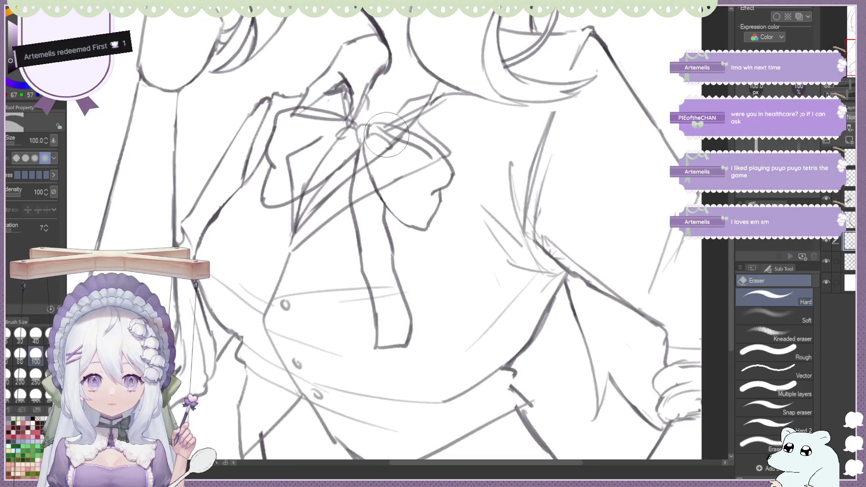
key("b")
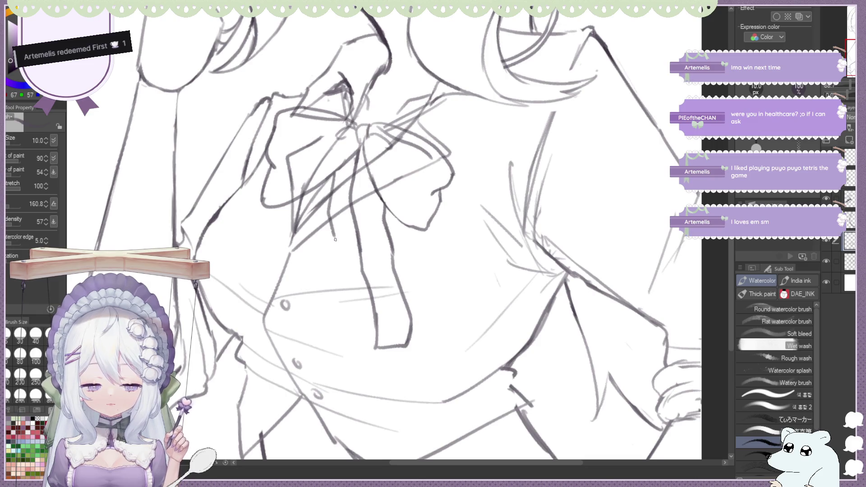
Add short pencil strokes under and on the bow, toggling eraser and brush to tidy the knot, then zoom out.
left_click_drag(335, 239, 342, 269)
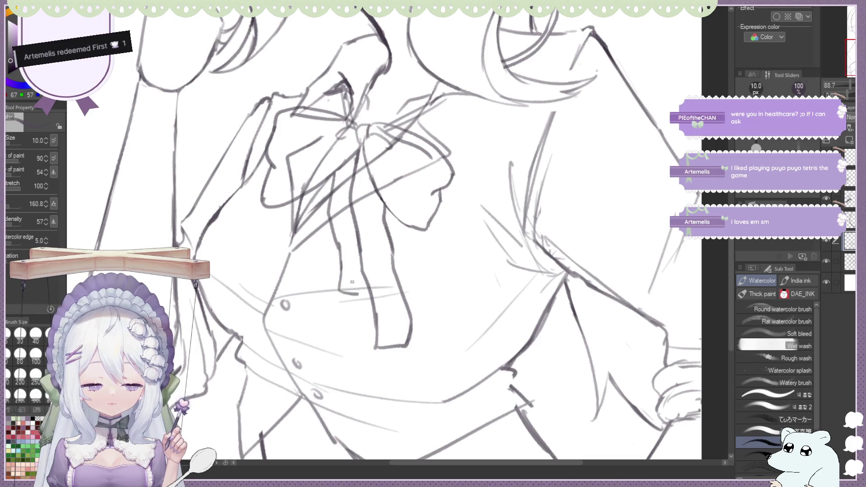
left_click_drag(359, 168, 359, 255)
left_click_drag(359, 200, 360, 240)
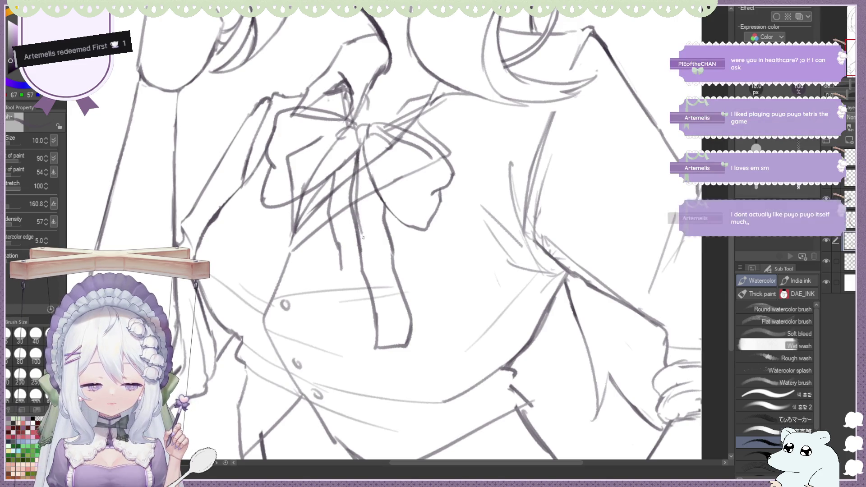
key("e")
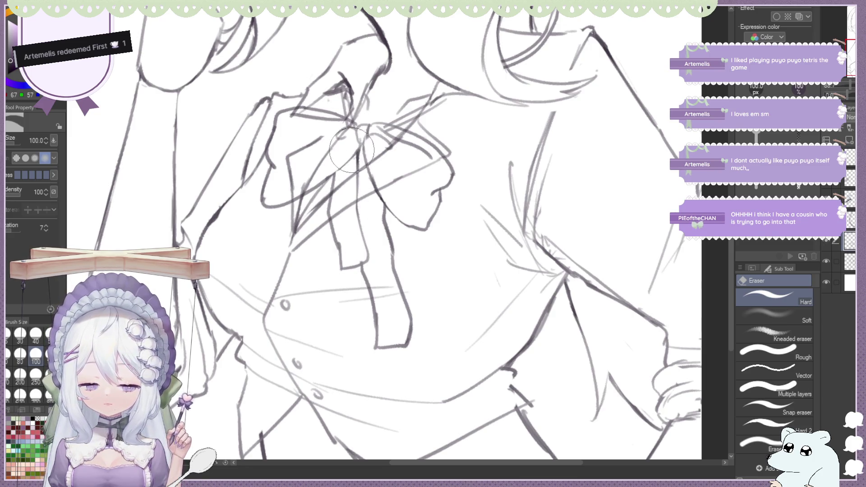
key("b")
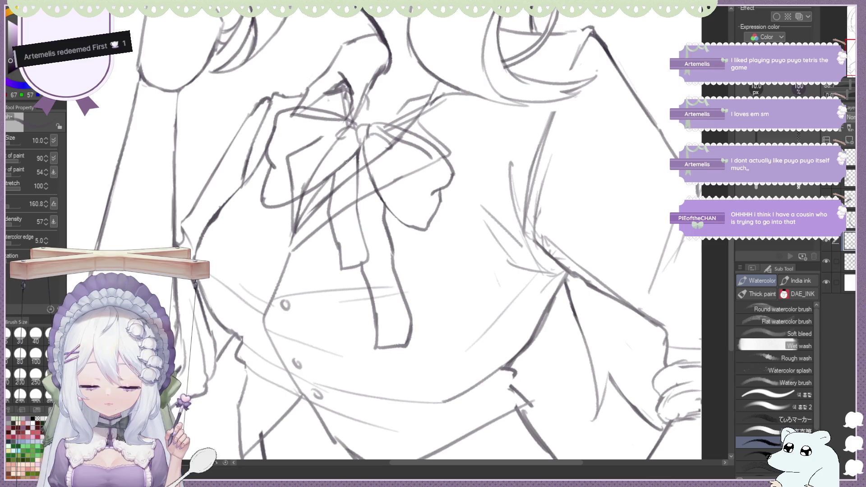
key("e")
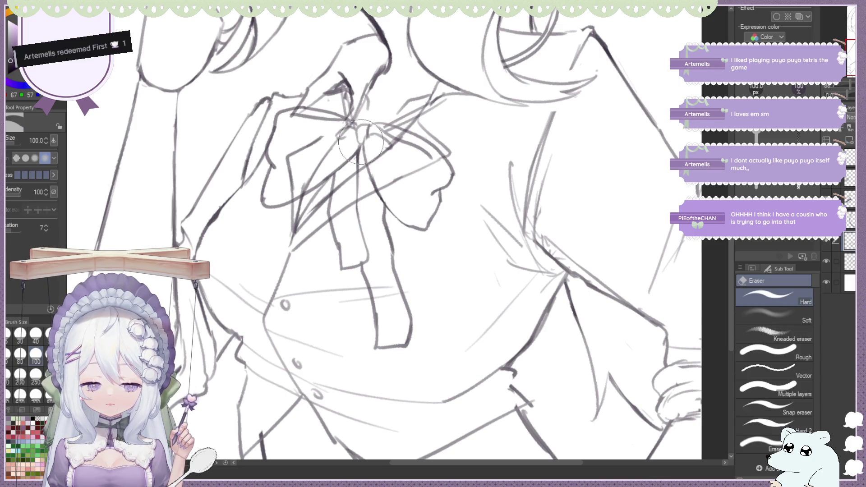
key("b")
key("e")
key("b")
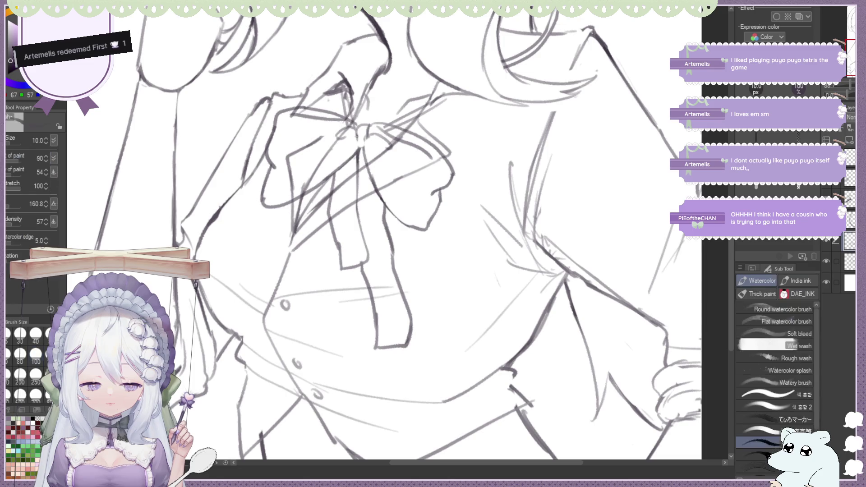
key("e")
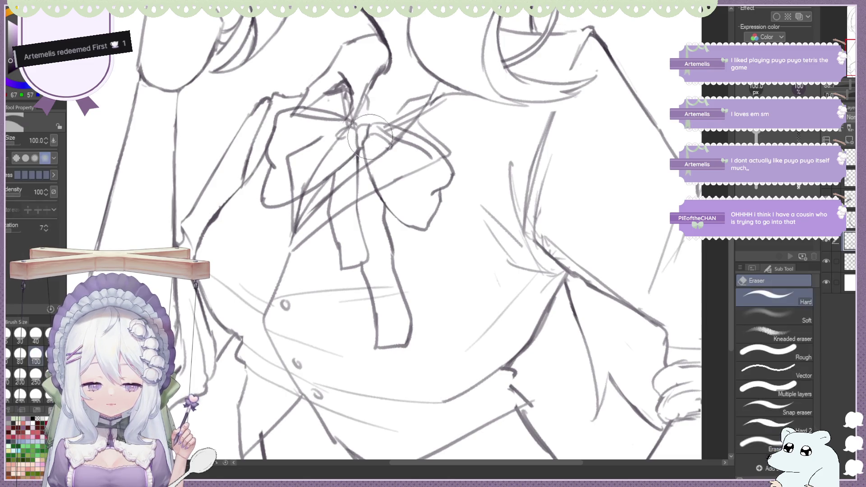
key("b")
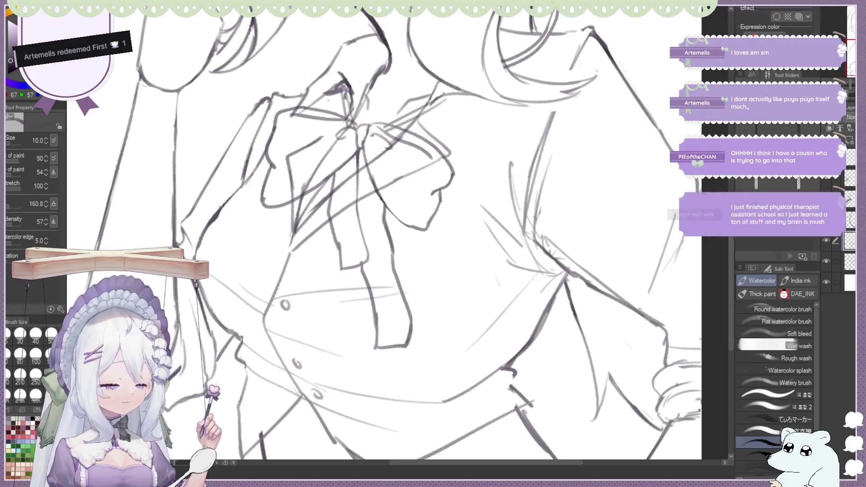
key("ctrl+minus")
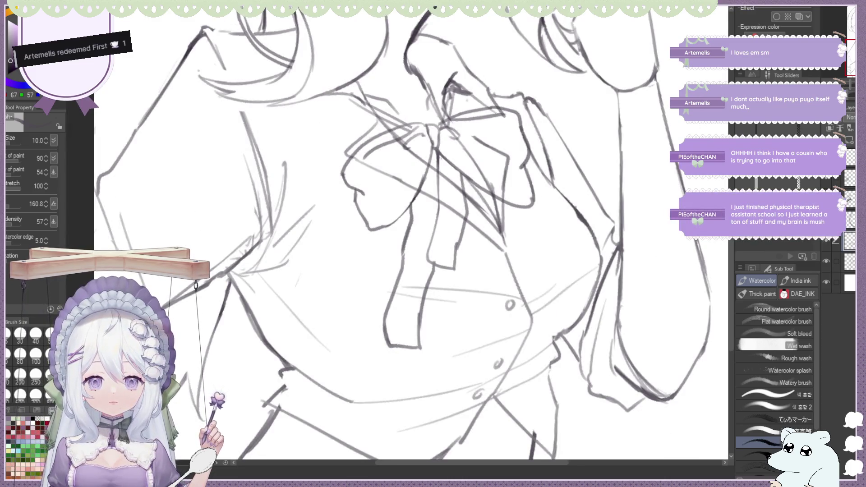
key("ctrl+minus")
key("ctrl+minus")
key("ctrl+plus")
key("ctrl+minus")
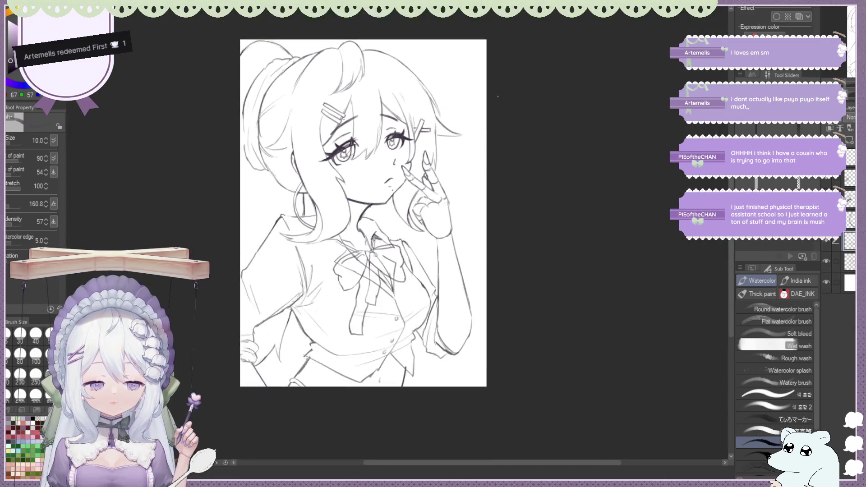
key("ctrl+plus")
key("h")
key("ctrl+plus")
key("ctrl+minus")
key("ctrl+plus")
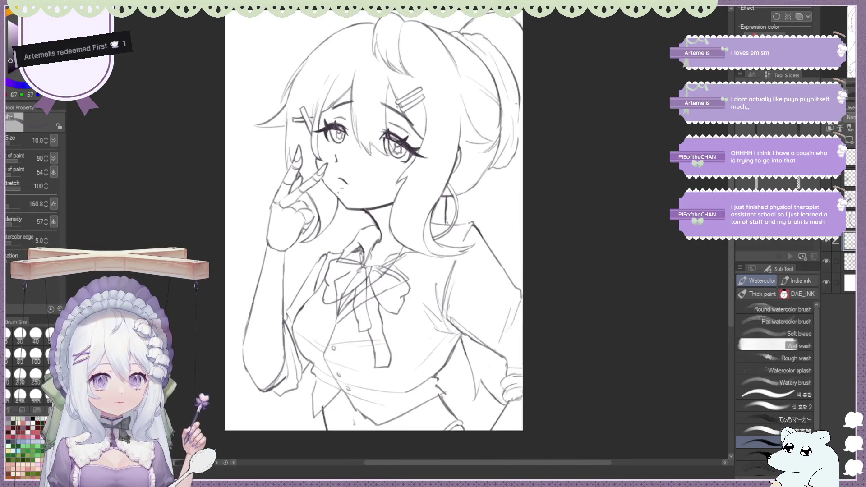
key("ctrl+minus")
key("ctrl+minus")
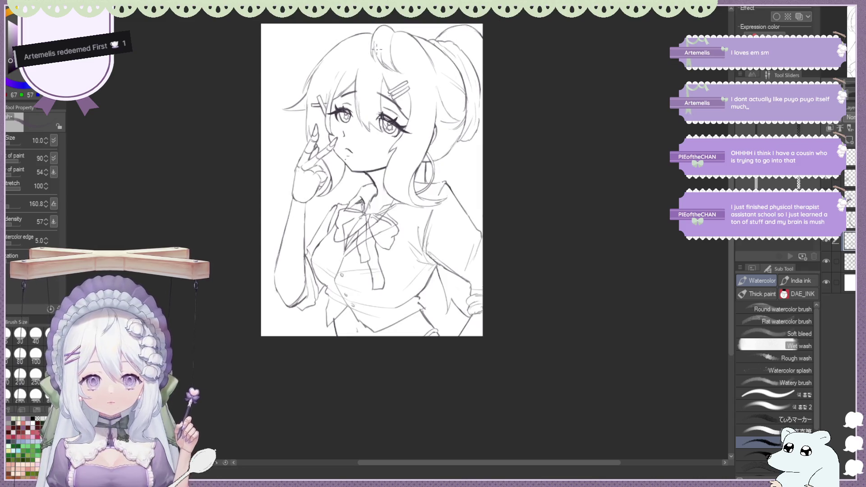
key("ctrl+plus")
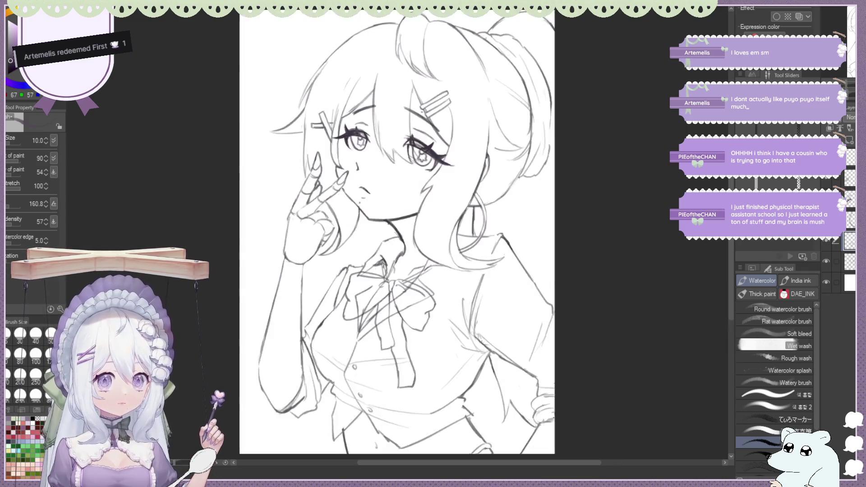
key("ctrl+minus")
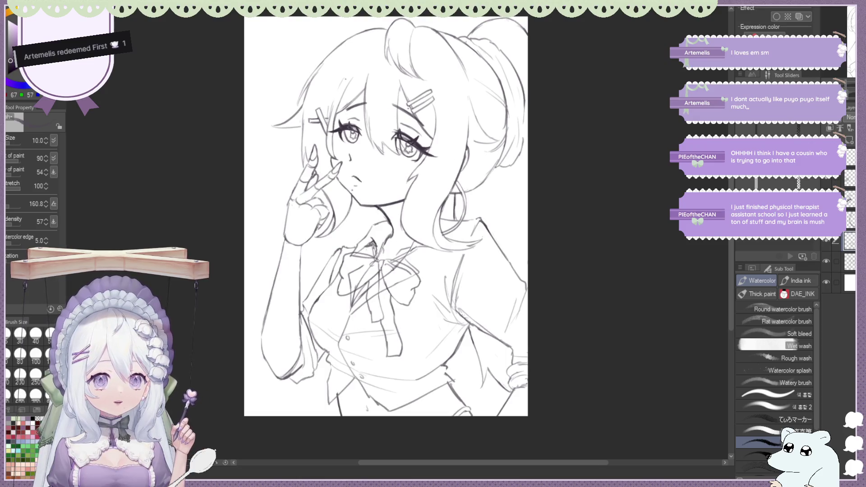
key("ctrl+minus")
key("ctrl+plus")
key("ctrl+plus")
key("ctrl+minus")
key("ctrl+plus")
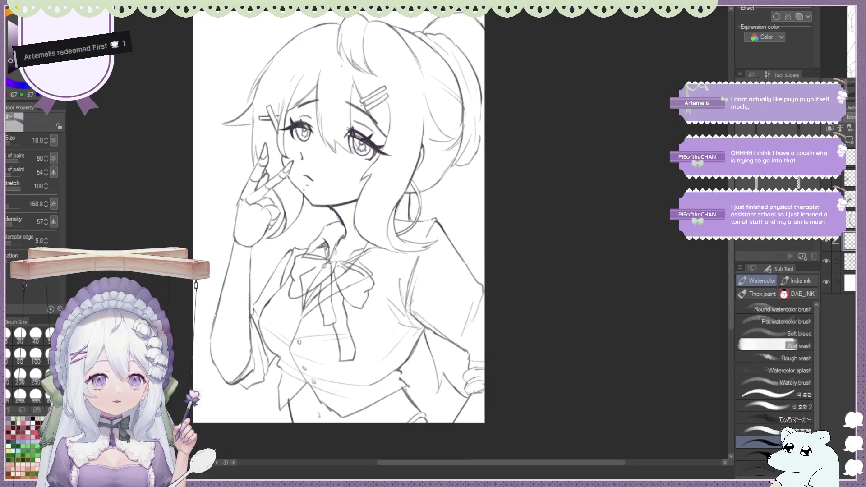
key("h")
key("ctrl+plus")
key("h")
key("h")
key("h")
key("ctrl+minus")
key("ctrl+plus")
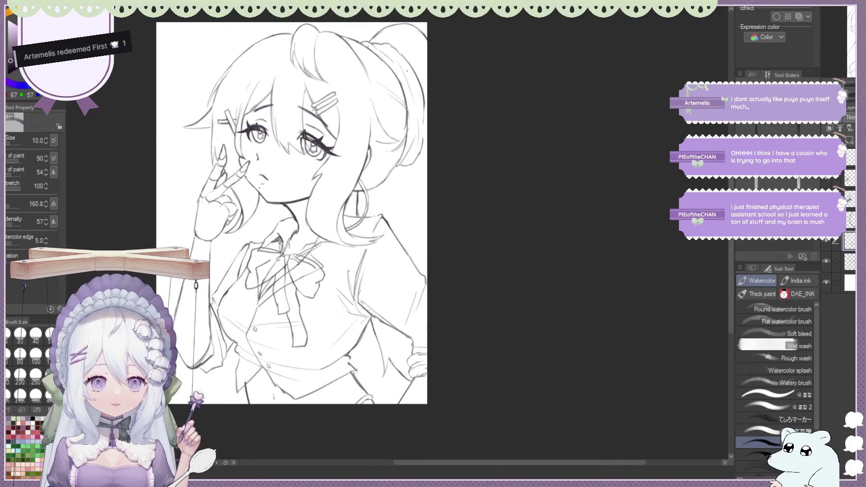
key("ctrl+minus")
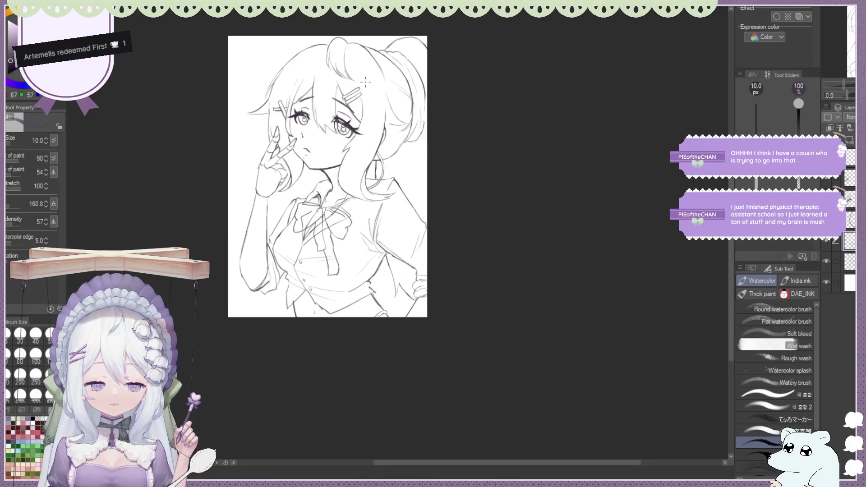
key("ctrl+plus")
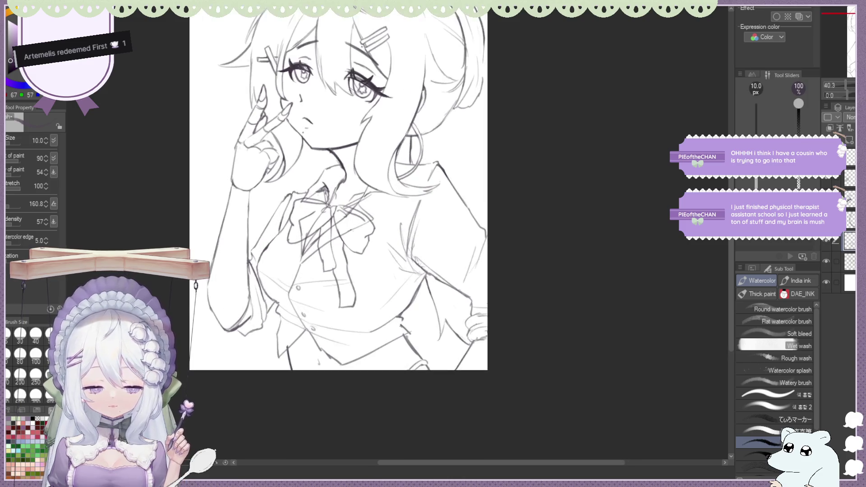
key("ctrl+minus")
key("ctrl+plus")
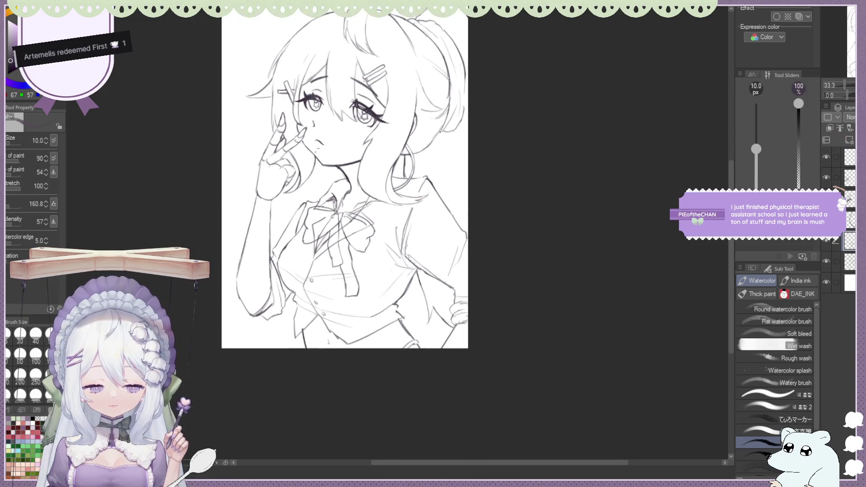
key("h")
key("ctrl+minus")
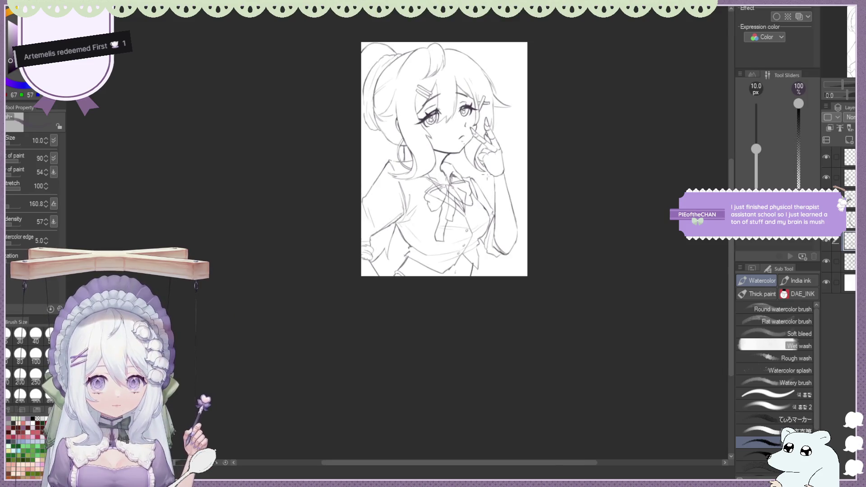
key("ctrl+minus")
key("ctrl+plus")
key("ctrl+plus")
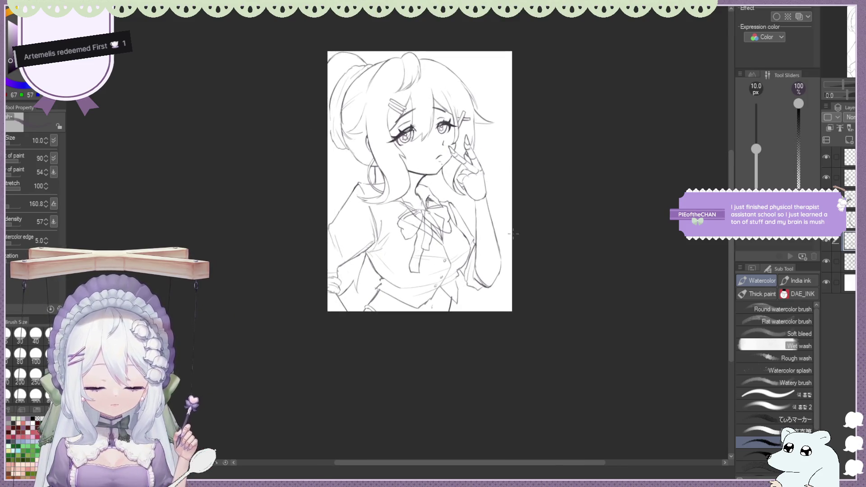
key("ctrl+plus")
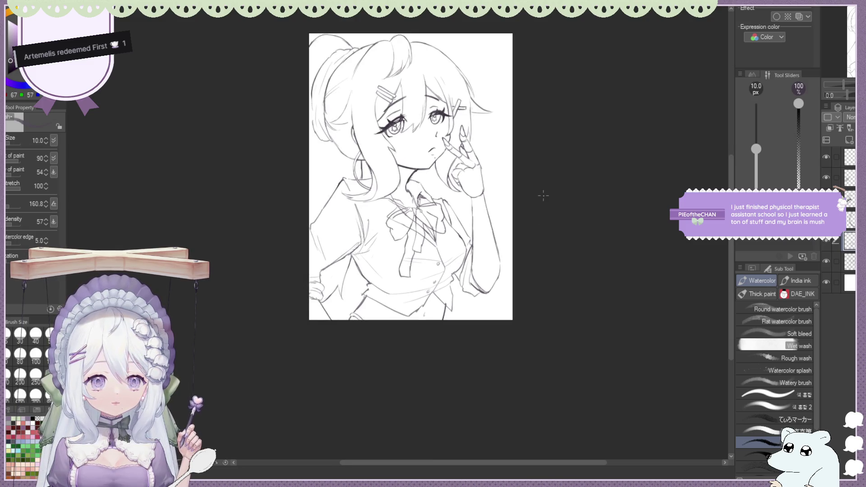
scroll(543, 196, "up", 2)
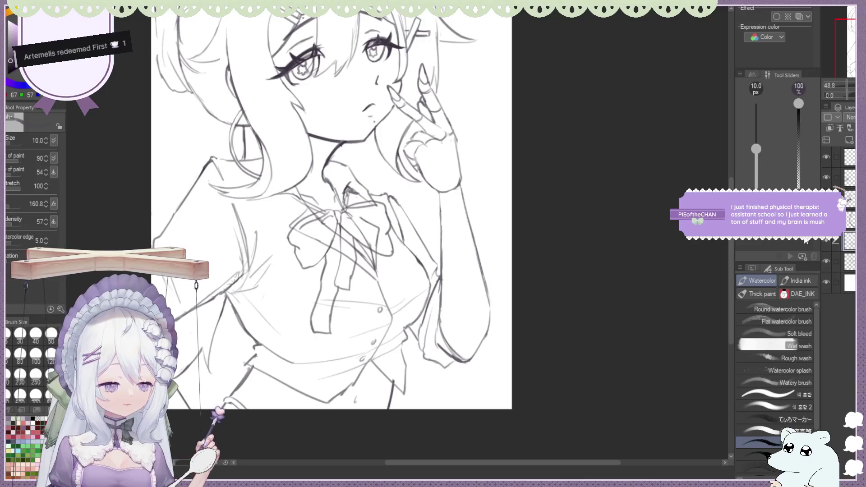
Select the lower layer and erase the stray crossing lines over the ribbon bow.
left_click(827, 259)
key("e")
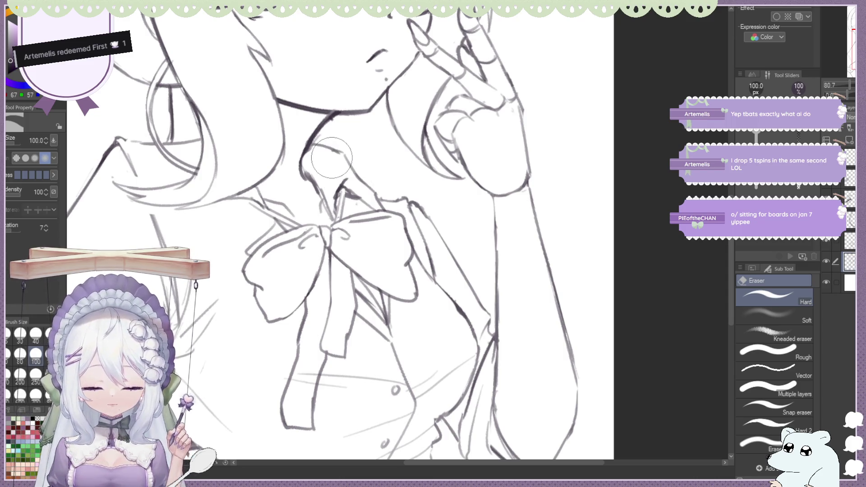
scroll(331, 157, "down", 2)
key("b")
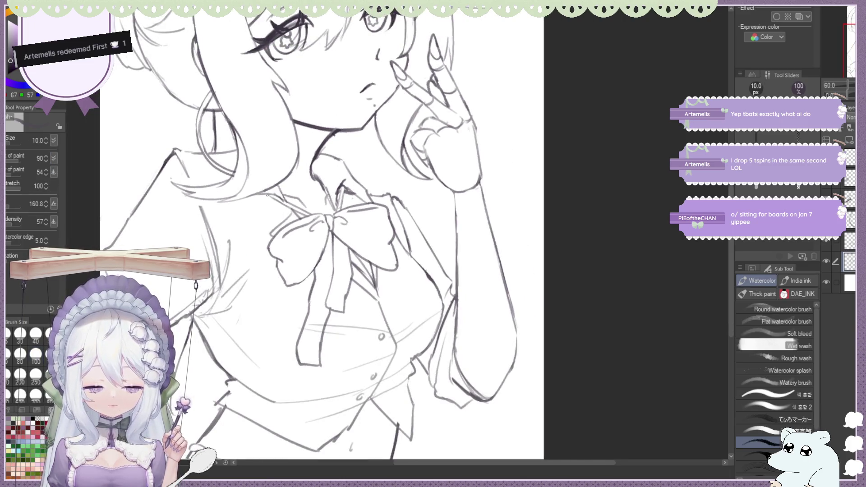
scroll(261, 146, "down", 5)
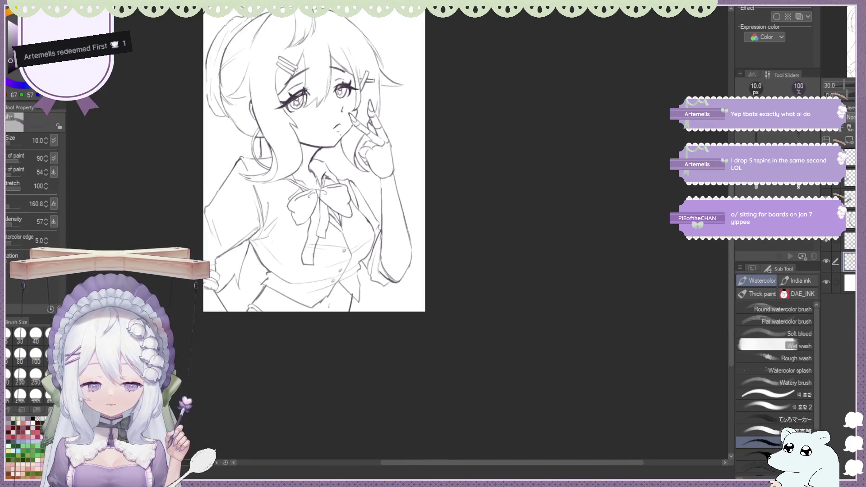
scroll(590, 151, "up", 3)
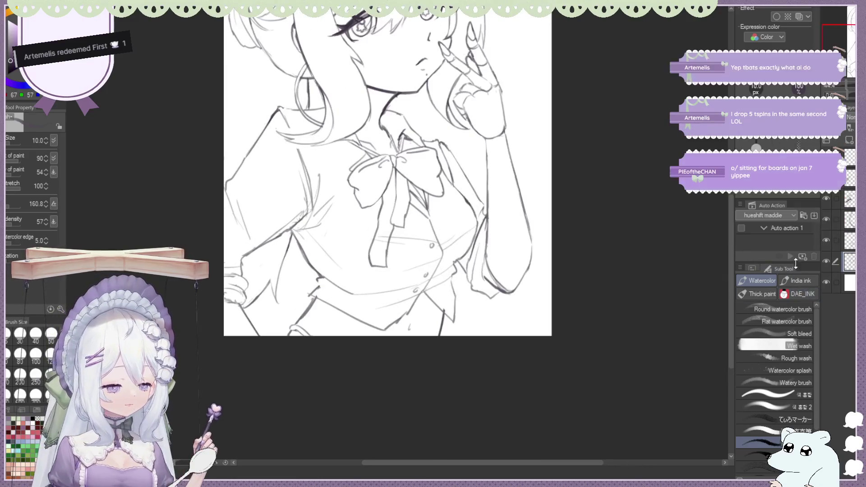
scroll(380, 226, "up", 1)
key("e")
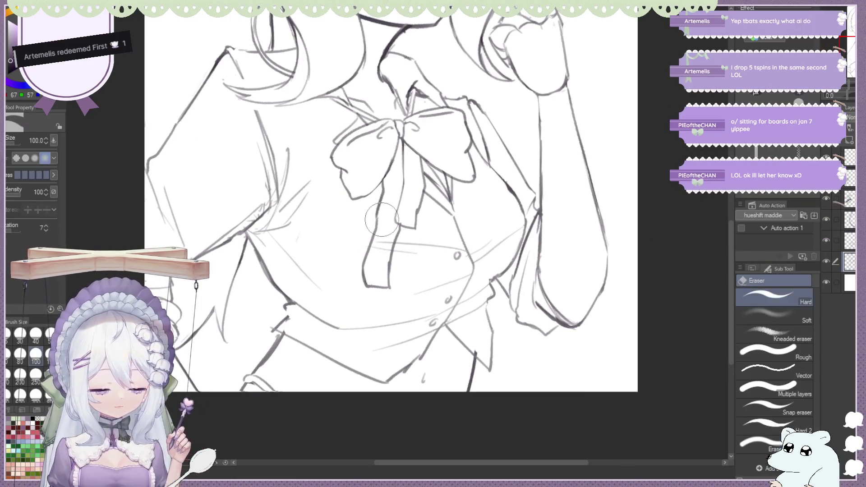
scroll(375, 160, "down", 2)
scroll(376, 160, "down", 3)
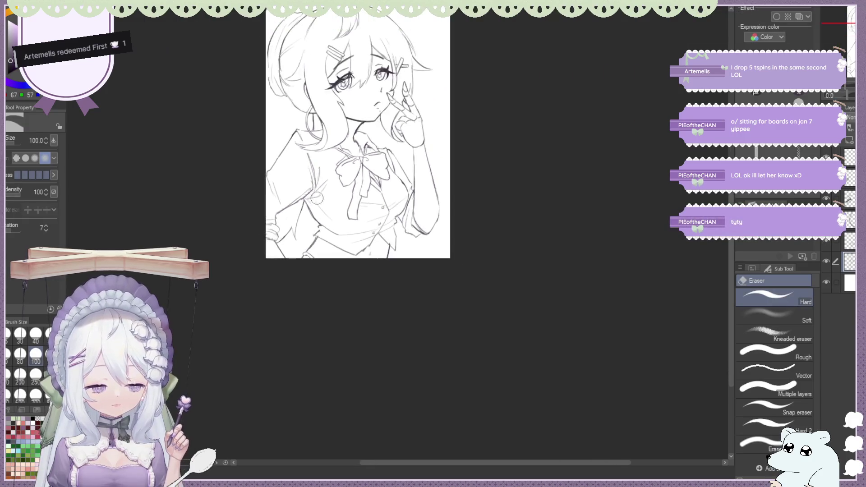
key("h")
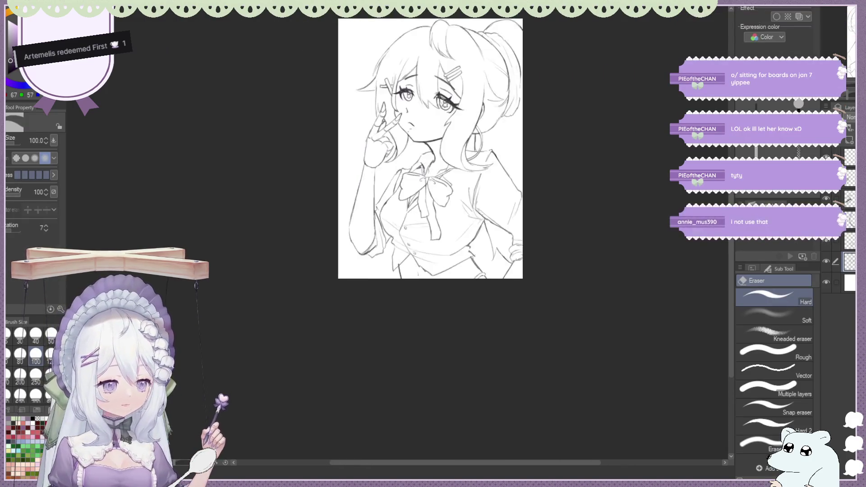
scroll(398, 231, "up", 2)
key("h")
key("h")
scroll(251, 120, "down", 2)
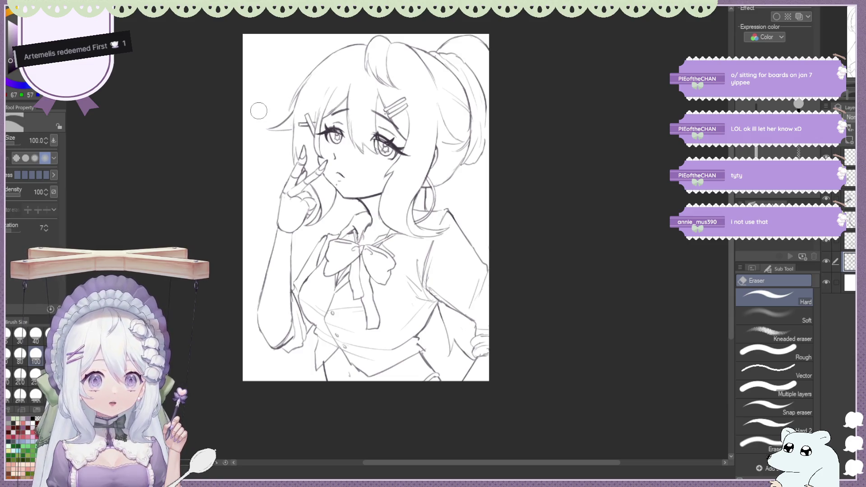
scroll(258, 111, "up", 2)
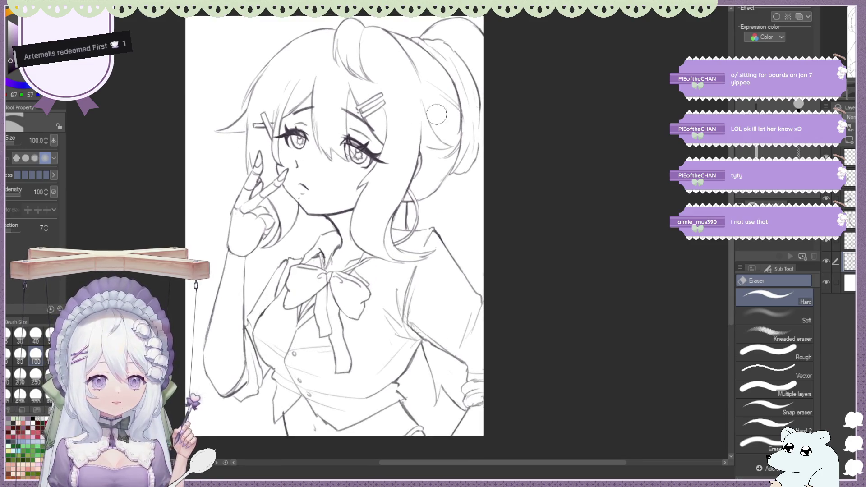
scroll(408, 131, "down", 1)
scroll(409, 131, "up", 1)
scroll(386, 109, "down", 1)
scroll(368, 95, "up", 1)
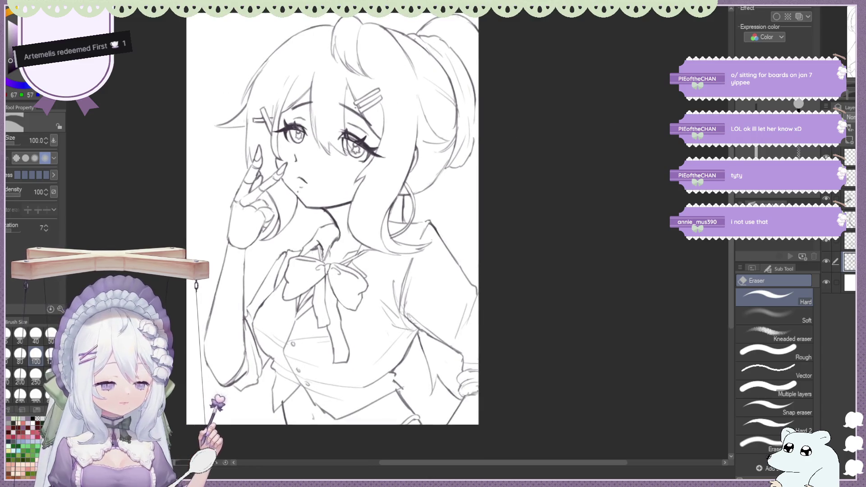
key("h")
key("h")
key("h")
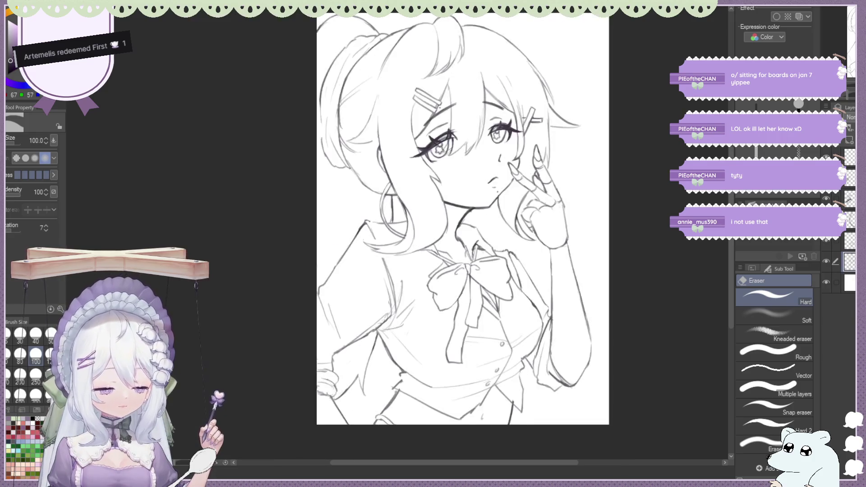
scroll(398, 233, "up", 1)
key("h")
key("h")
key("h")
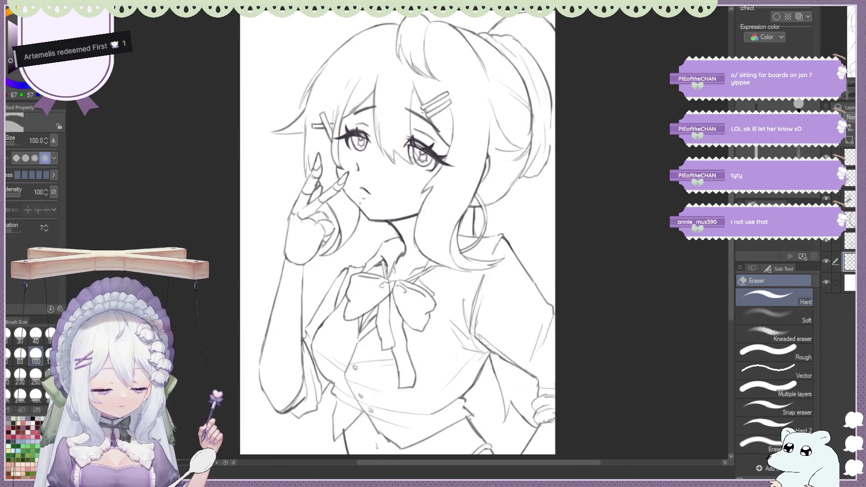
scroll(398, 232, "down", 2)
scroll(342, 192, "up", 1)
scroll(396, 184, "up", 1)
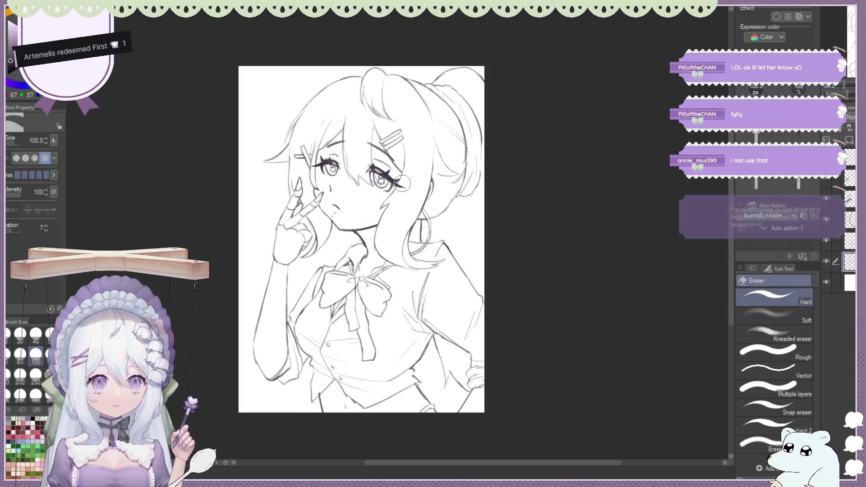
scroll(399, 181, "up", 1)
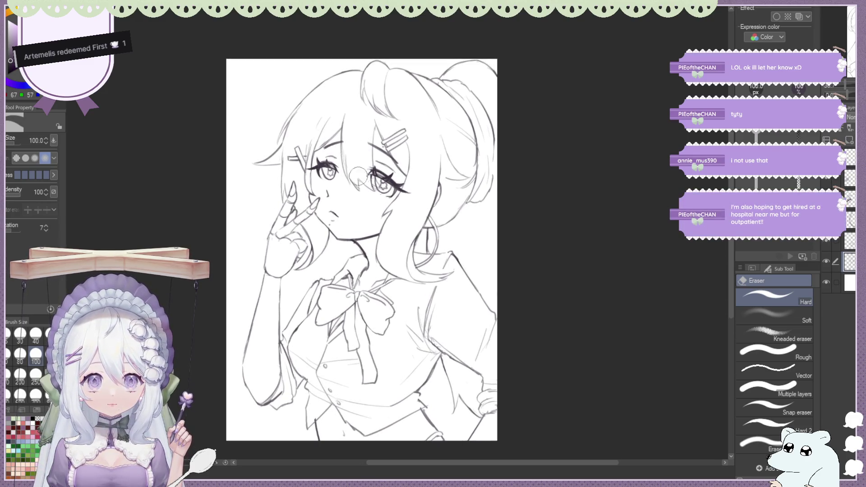
left_click(828, 265)
scroll(170, 172, "up", 1)
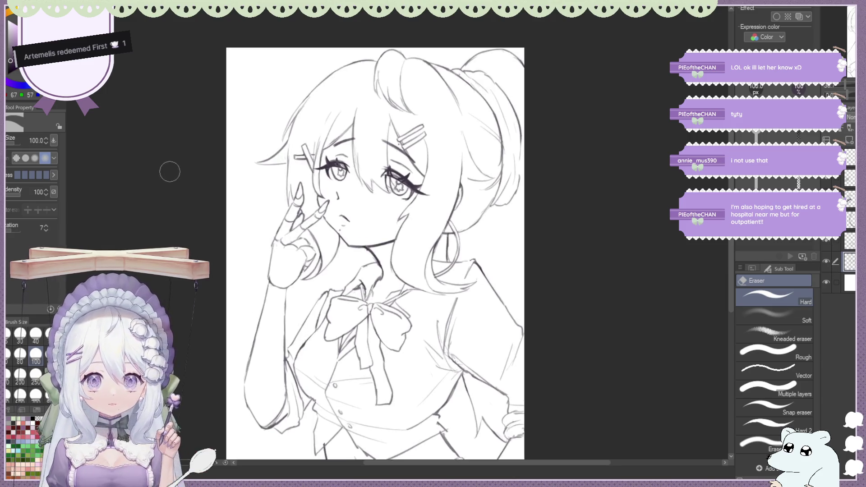
scroll(316, 209, "up", 1)
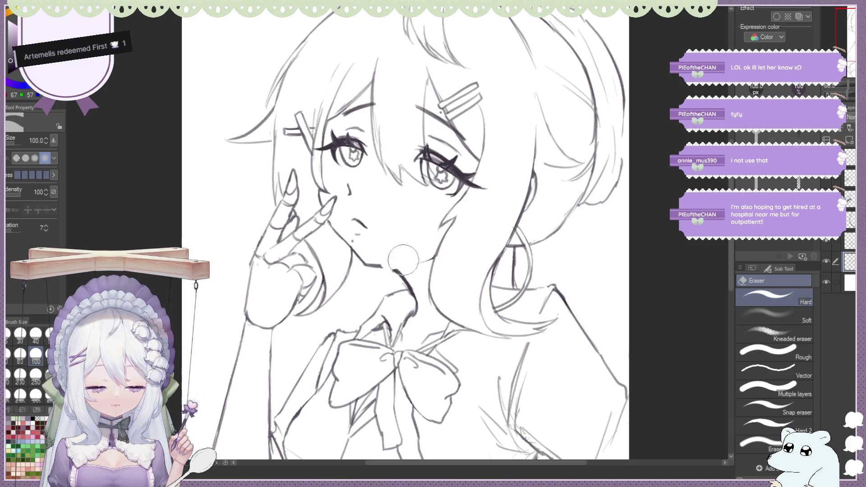
key("b")
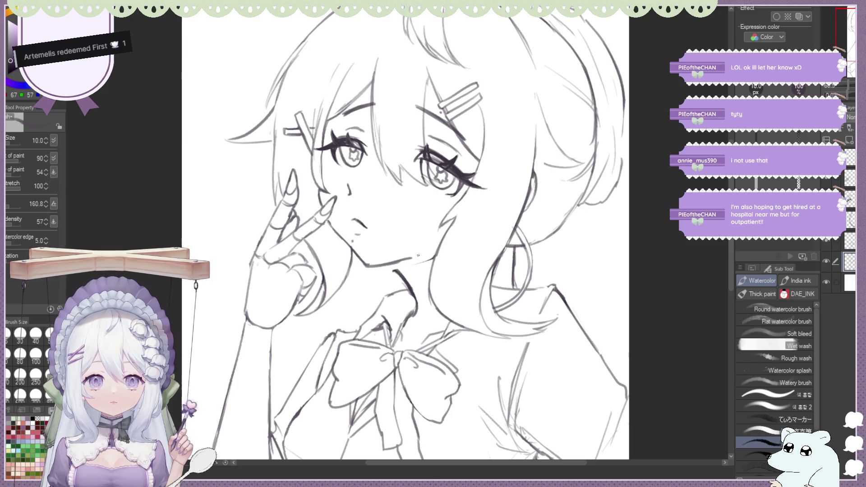
key("h")
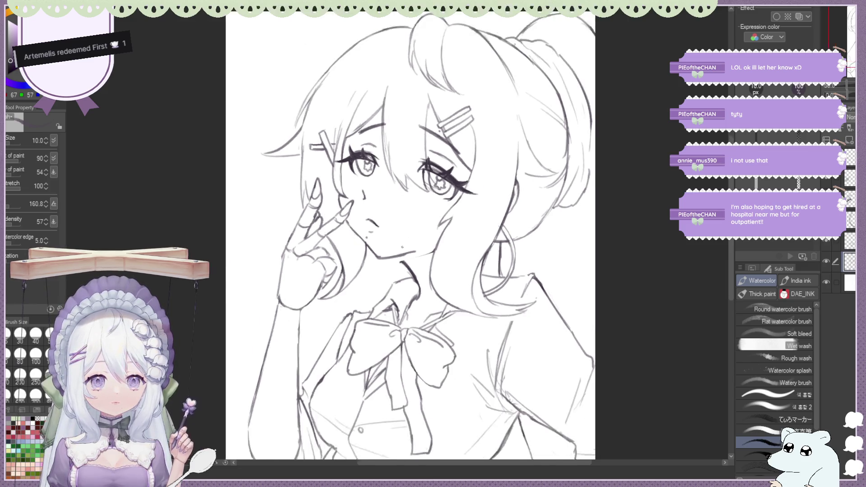
scroll(392, 204, "up", 2)
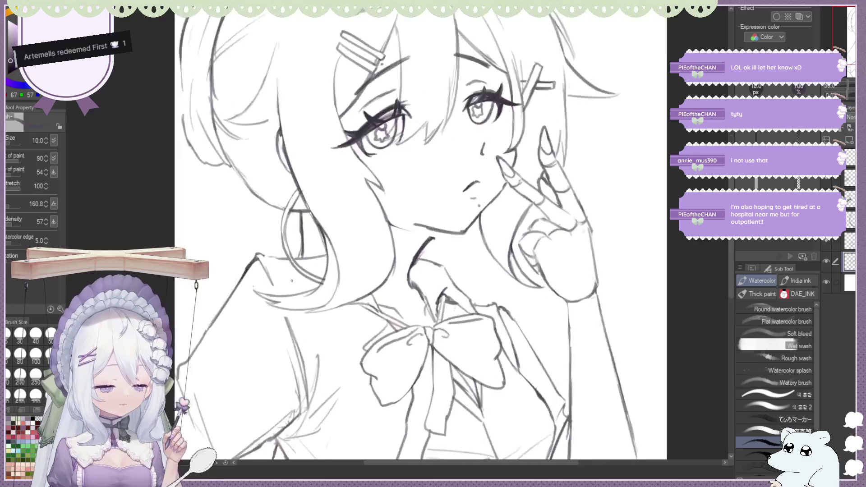
key("e")
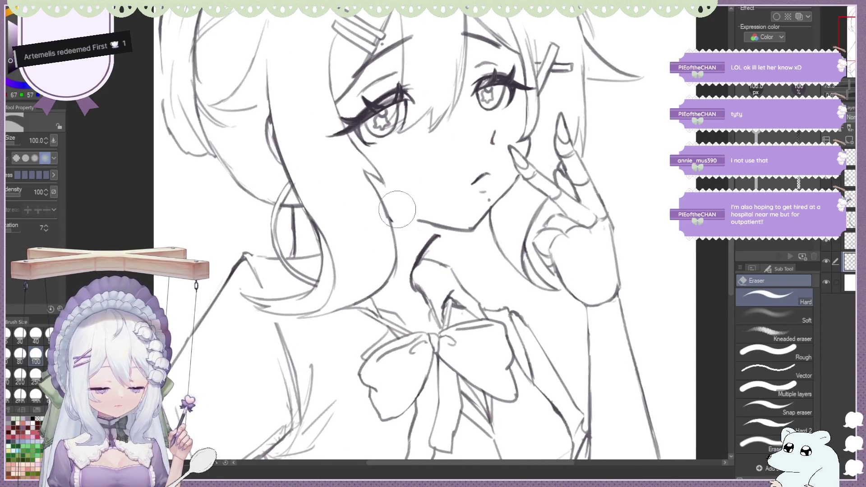
key("b")
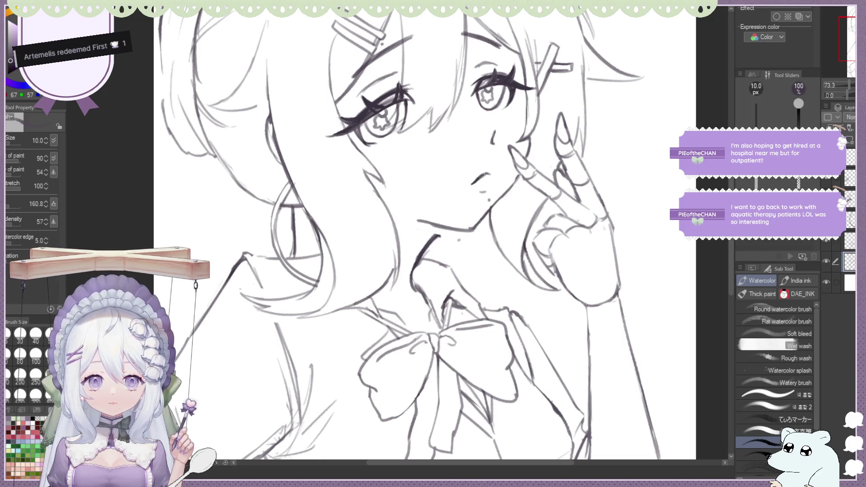
key("e")
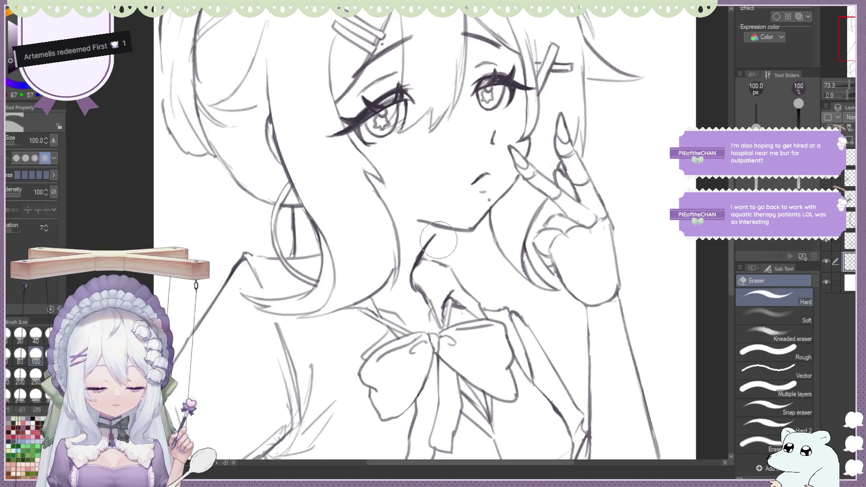
key("b")
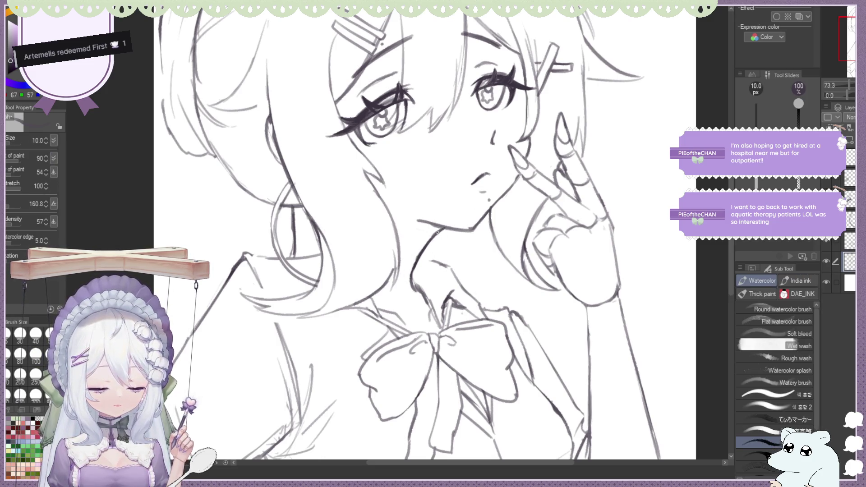
key("ctrl+0")
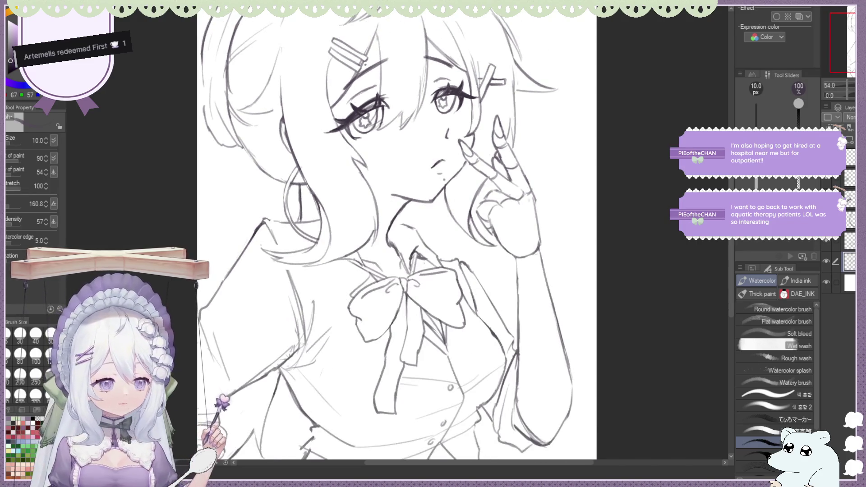
key("h")
scroll(670, 223, "up", 3)
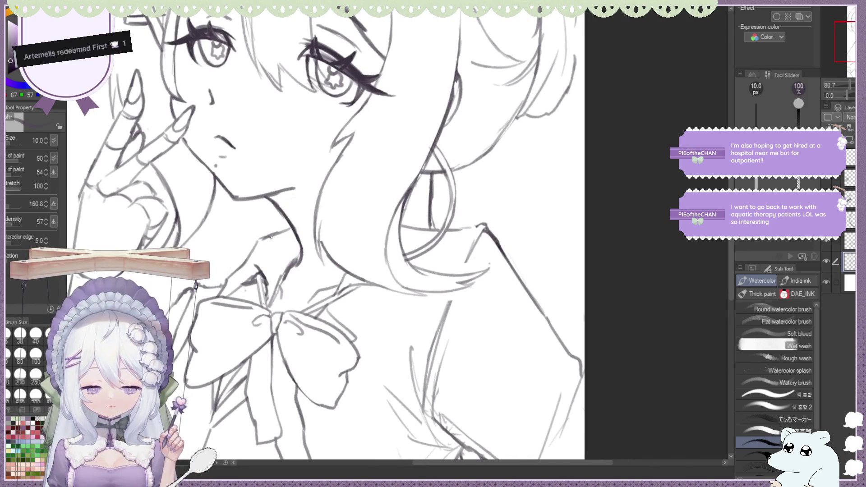
key("e")
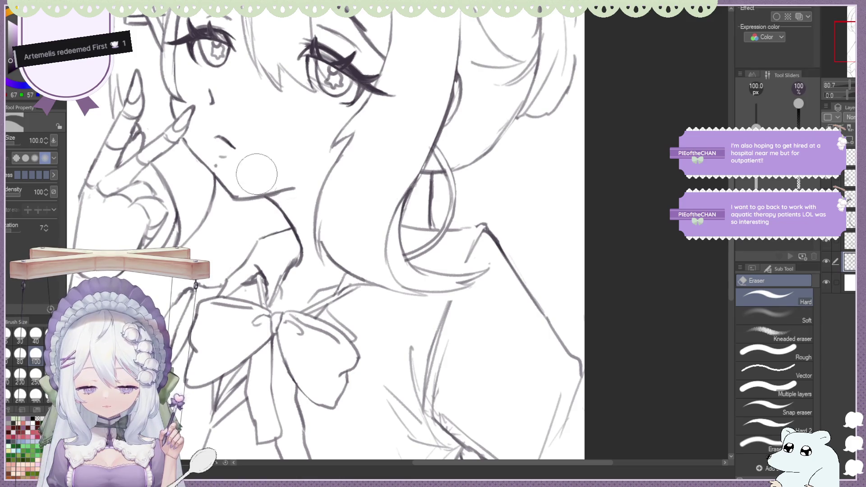
key("b")
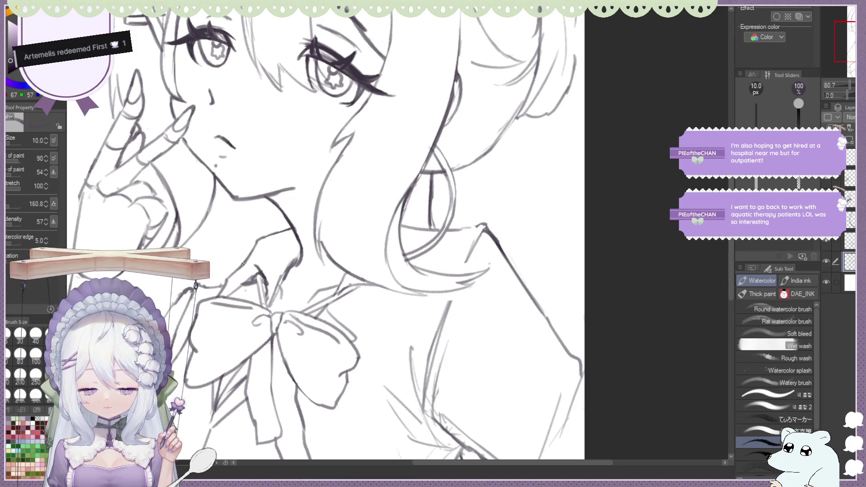
key("e")
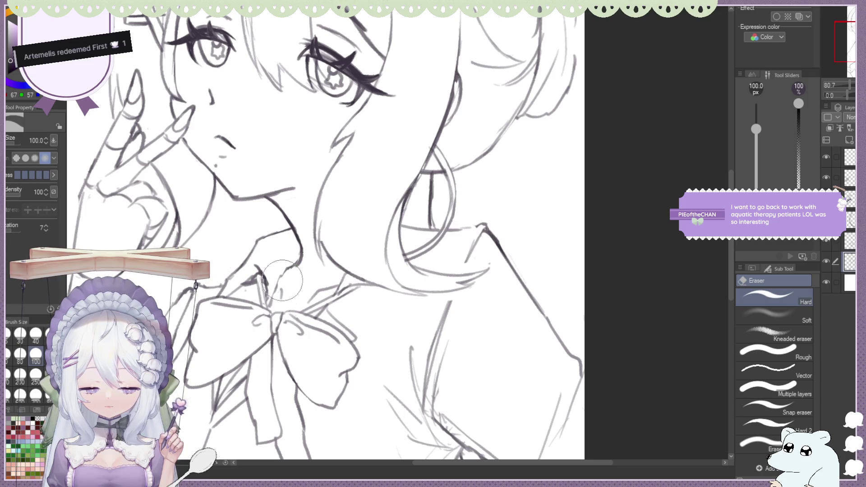
key("b")
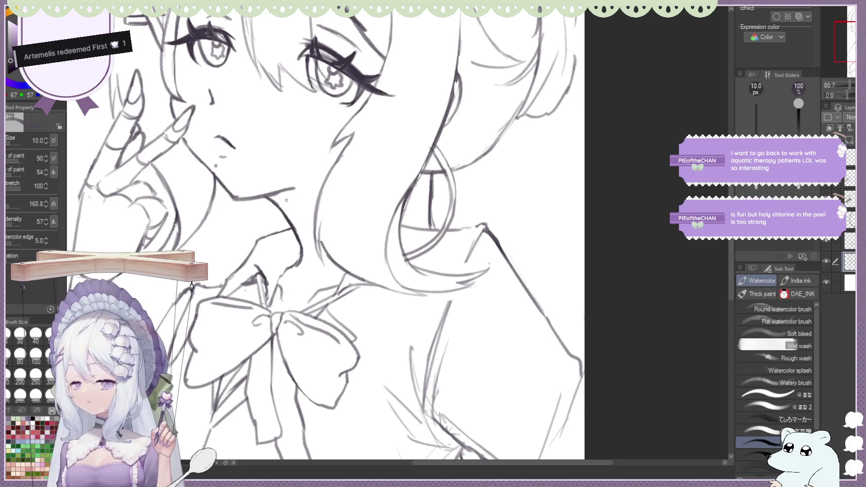
scroll(262, 192, "down", 1)
scroll(311, 230, "down", 2)
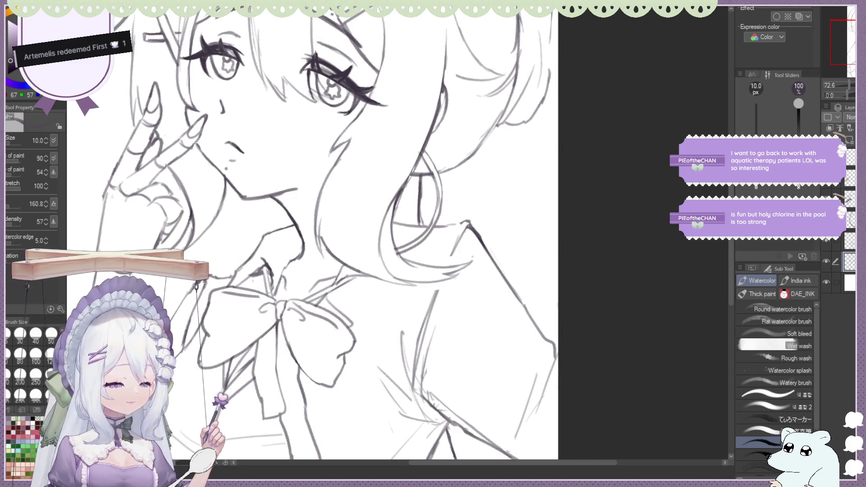
key("h")
scroll(403, 125, "down", 1)
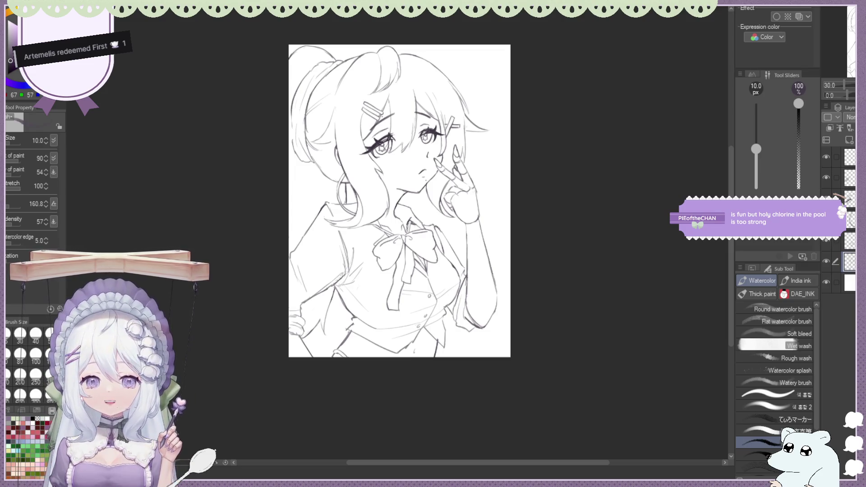
scroll(399, 201, "down", 2)
scroll(360, 188, "up", 1)
scroll(360, 216, "up", 1)
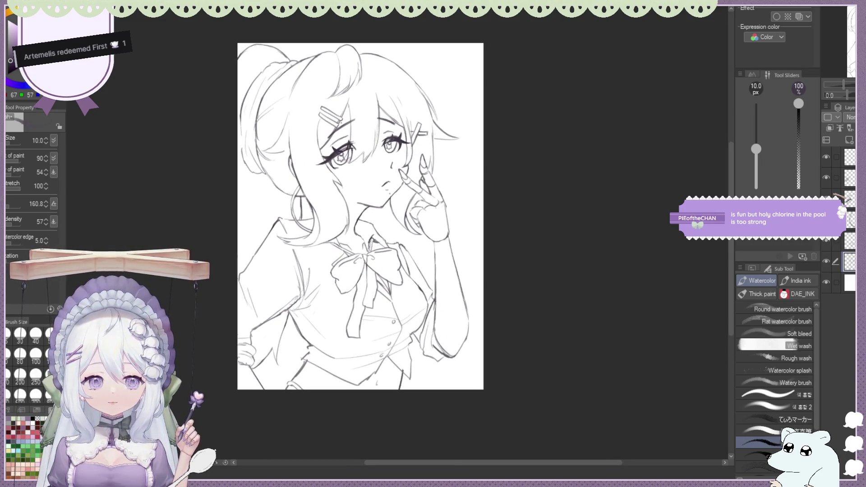
scroll(365, 234, "up", 1)
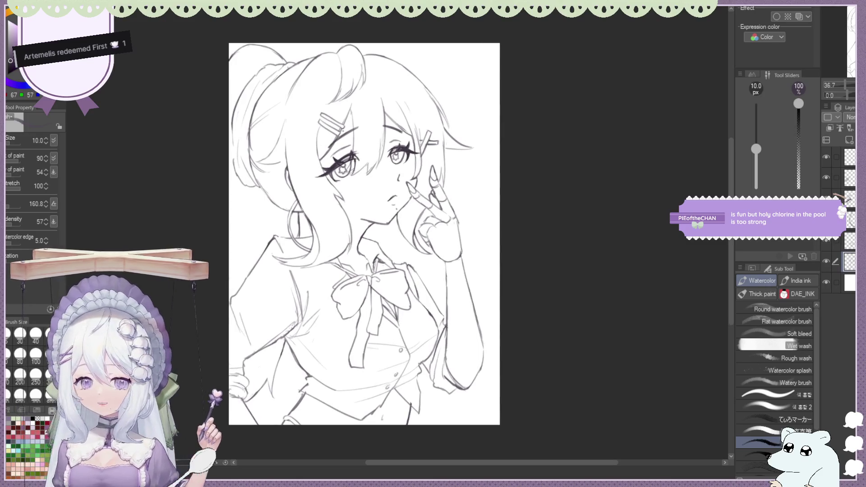
key("h")
scroll(402, 232, "up", 1)
key("h")
key("h")
scroll(396, 232, "down", 3)
scroll(356, 211, "up", 2)
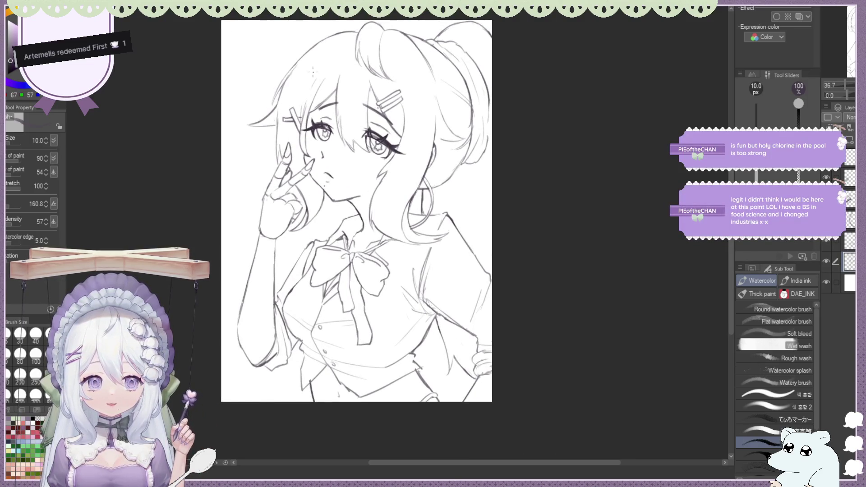
scroll(313, 70, "down", 1)
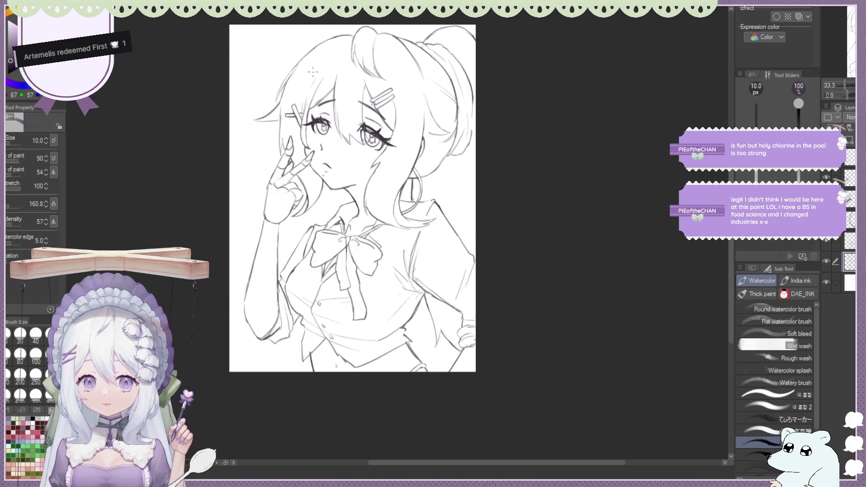
scroll(313, 71, "down", 1)
scroll(313, 70, "up", 1)
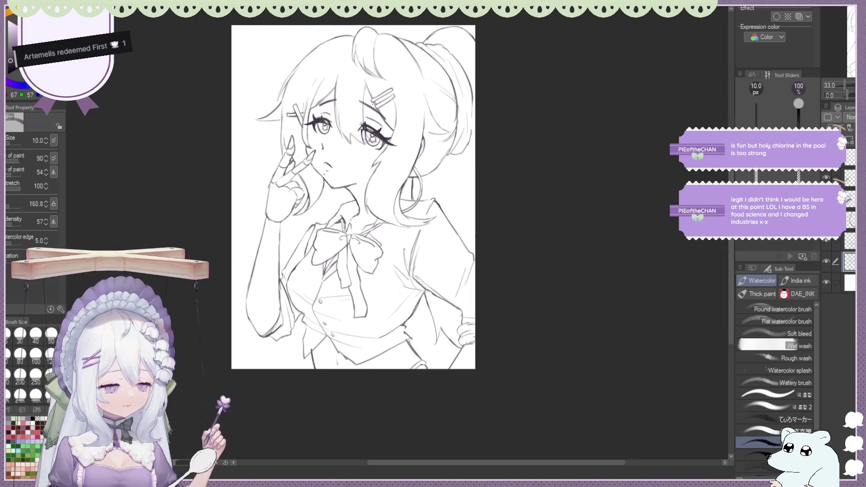
key("h")
scroll(406, 196, "up", 1)
scroll(406, 197, "down", 1)
scroll(378, 196, "up", 1)
scroll(366, 197, "down", 1)
scroll(259, 126, "up", 1)
scroll(338, 115, "down", 1)
scroll(406, 109, "down", 1)
scroll(427, 103, "up", 1)
scroll(428, 104, "up", 1)
scroll(427, 104, "down", 1)
scroll(428, 103, "up", 1)
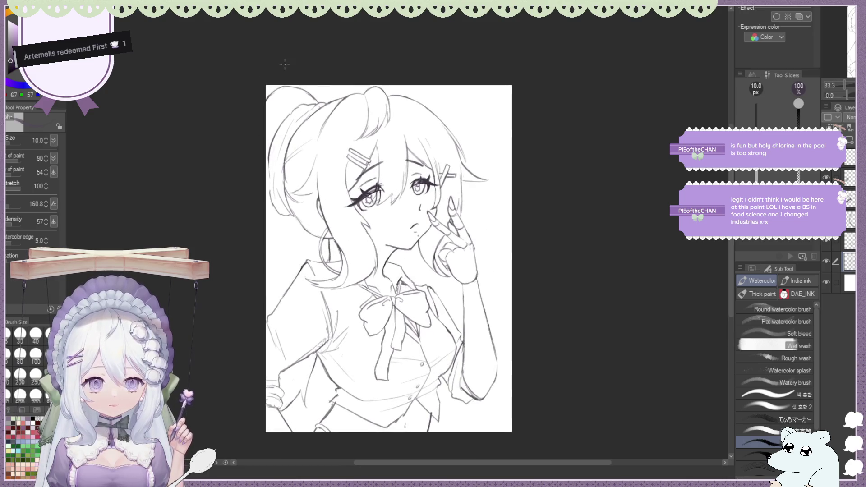
scroll(284, 63, "down", 1)
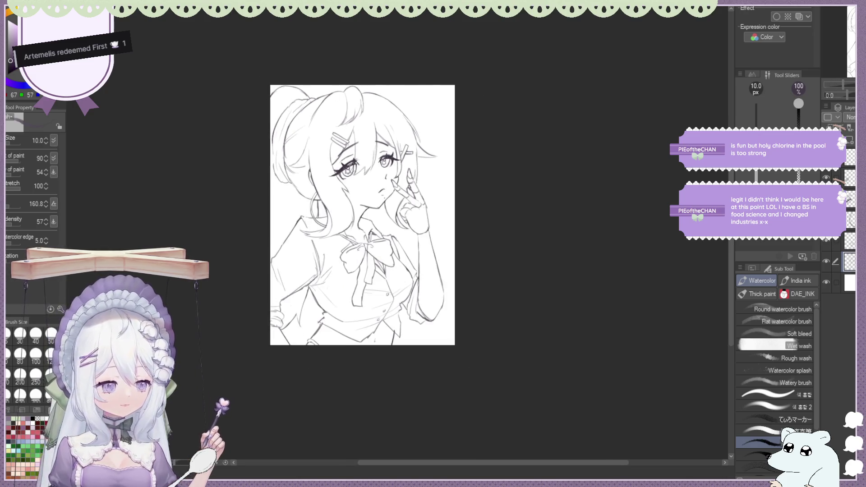
scroll(312, 191, "up", 2)
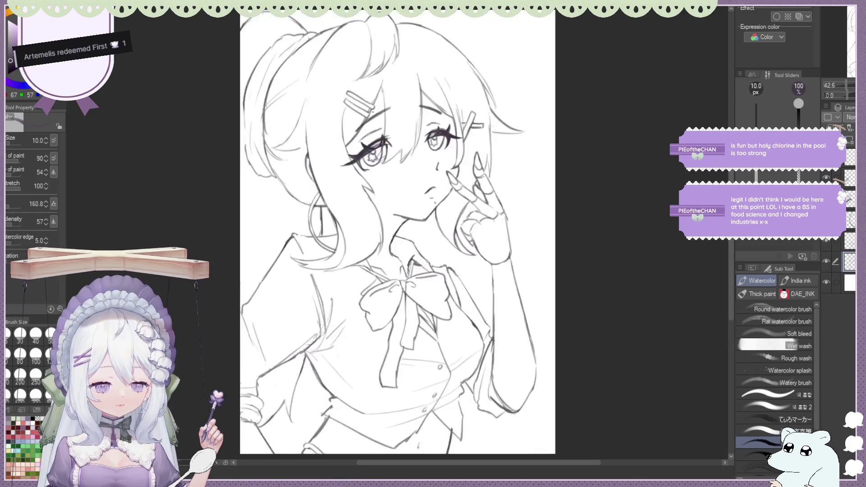
key("h")
key("h")
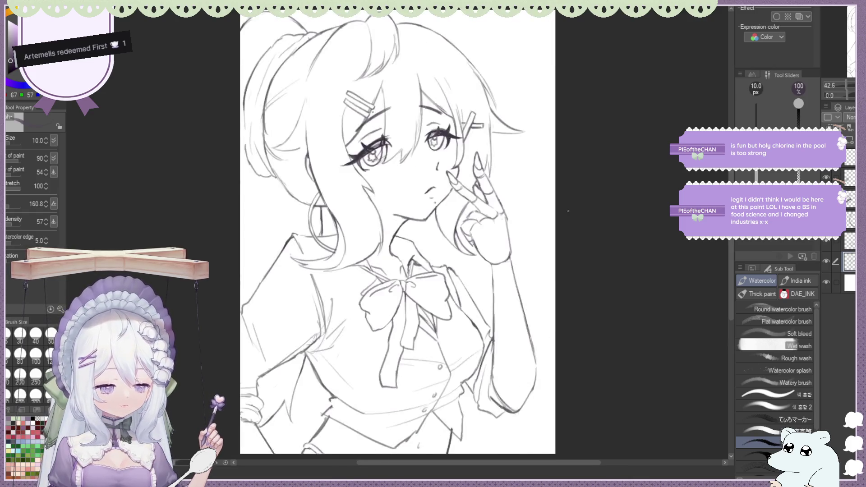
scroll(435, 194, "down", 2)
scroll(484, 216, "up", 2)
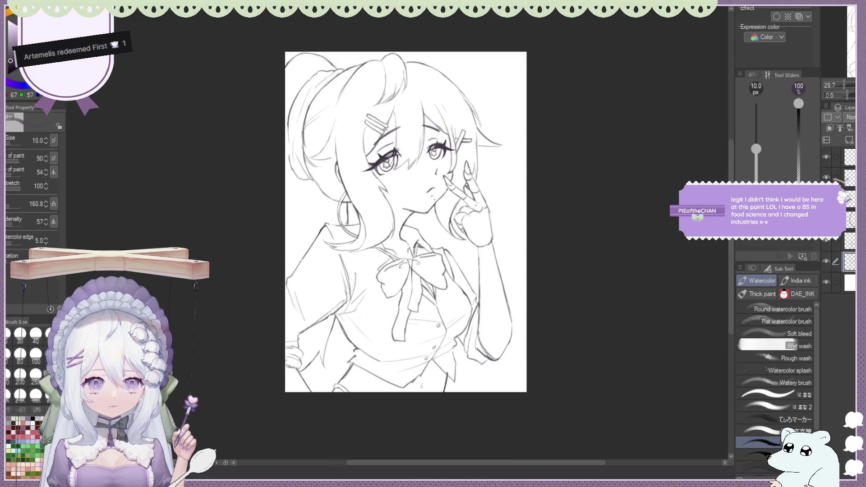
scroll(485, 216, "up", 1)
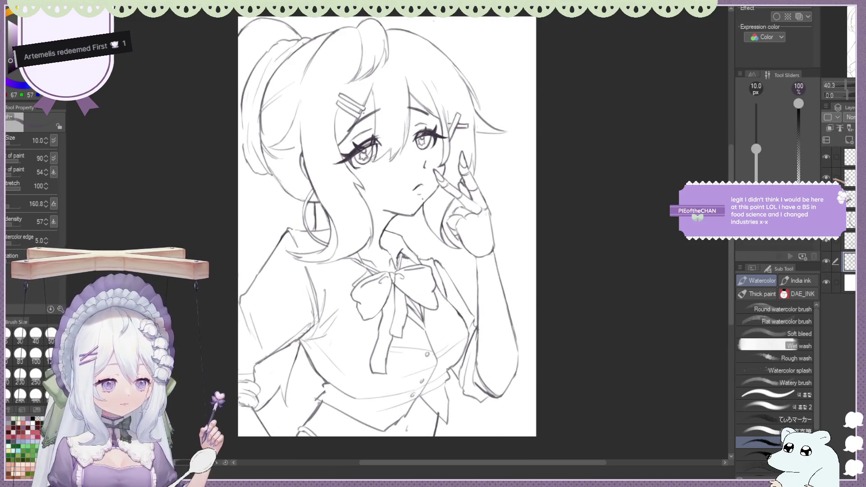
key("h")
scroll(517, 147, "down", 2)
scroll(517, 147, "up", 1)
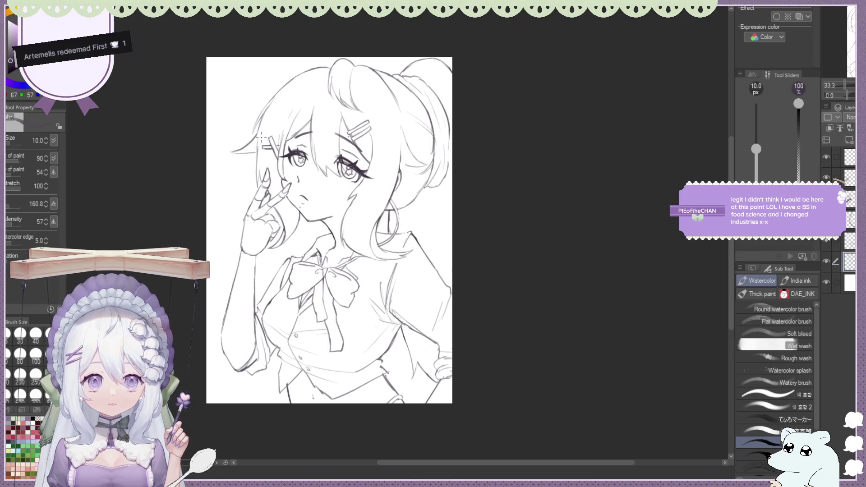
scroll(329, 229, "down", 2)
scroll(329, 230, "up", 1)
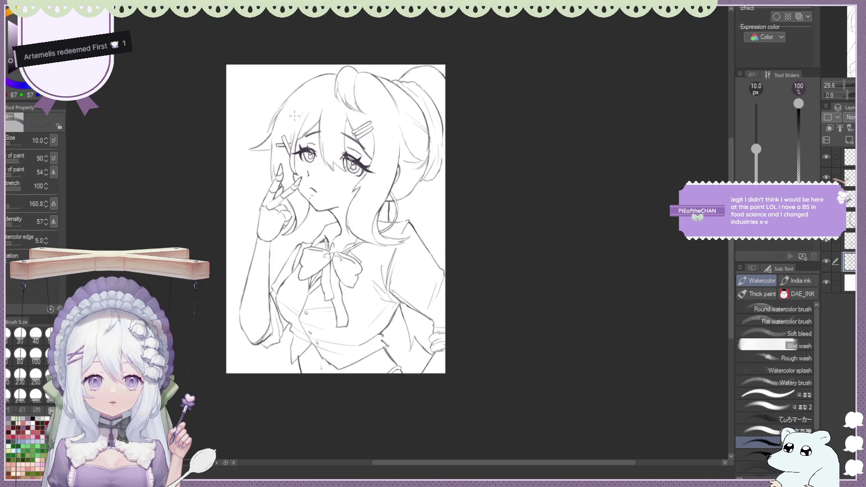
scroll(294, 117, "up", 1)
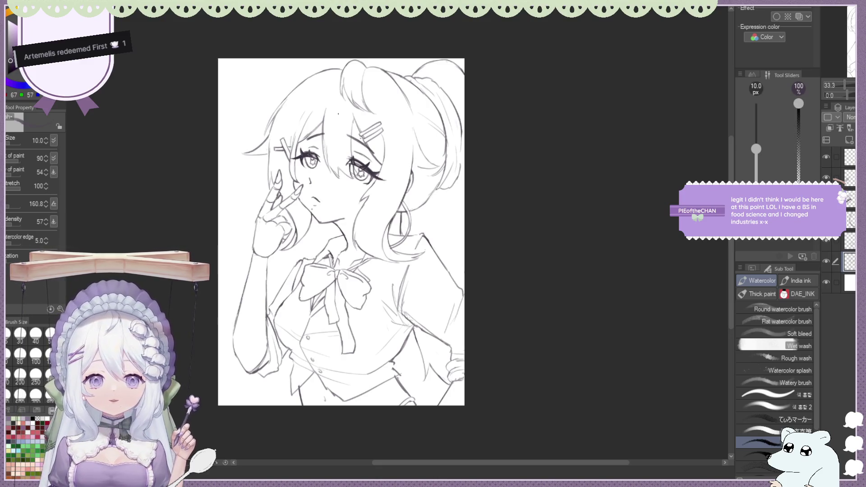
scroll(340, 118, "down", 1)
scroll(359, 135, "up", 1)
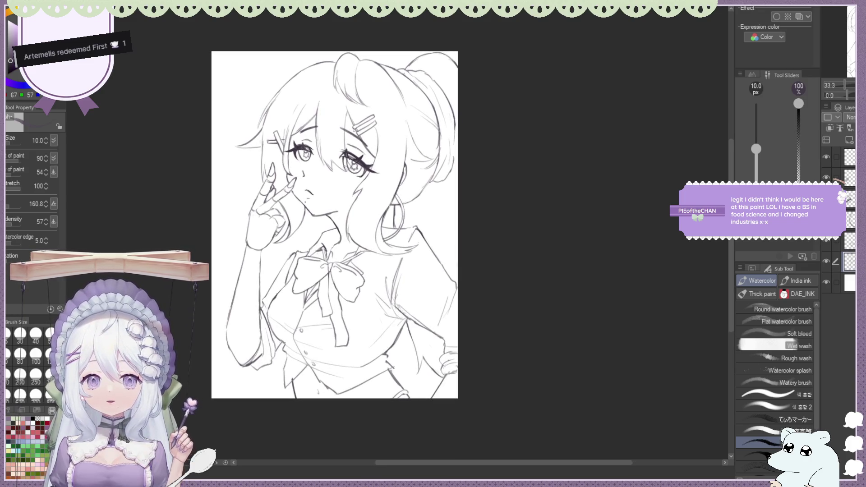
scroll(339, 223, "up", 1)
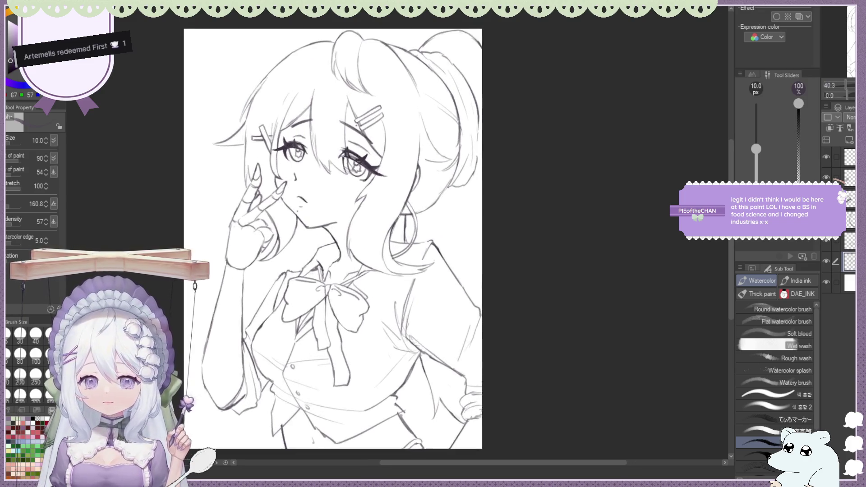
scroll(339, 224, "down", 1)
scroll(337, 122, "down", 1)
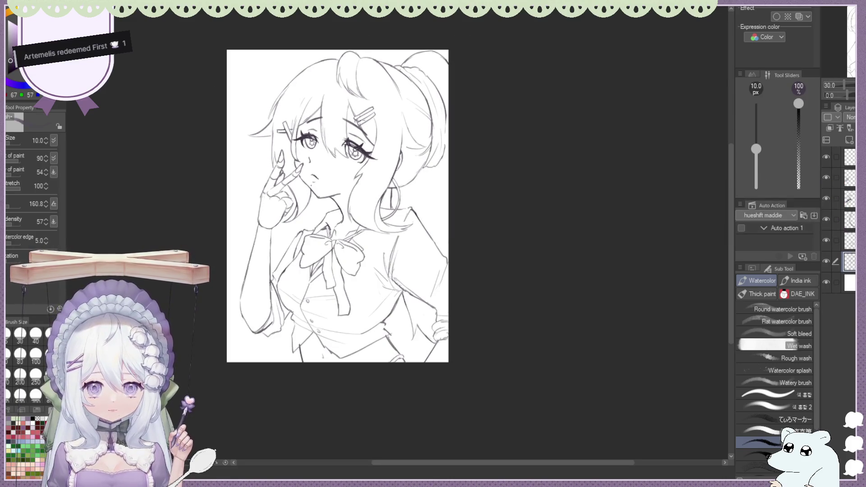
scroll(368, 105, "up", 1)
scroll(334, 223, "up", 1)
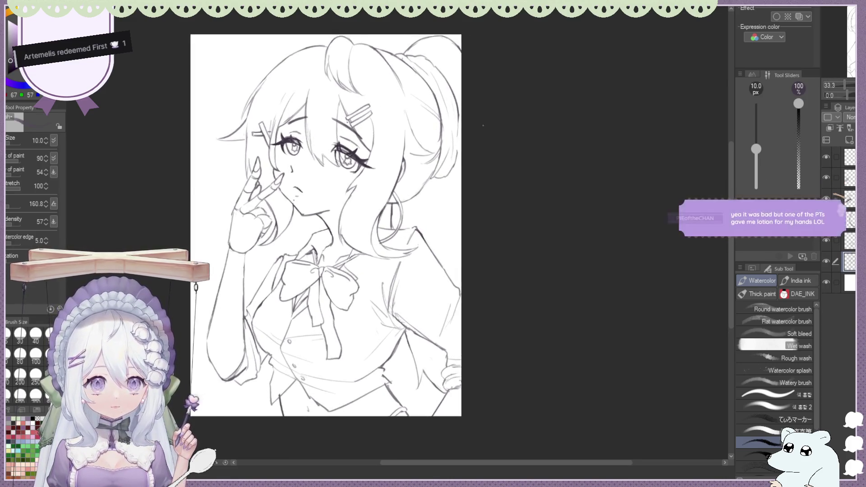
key("h")
scroll(327, 182, "down", 1)
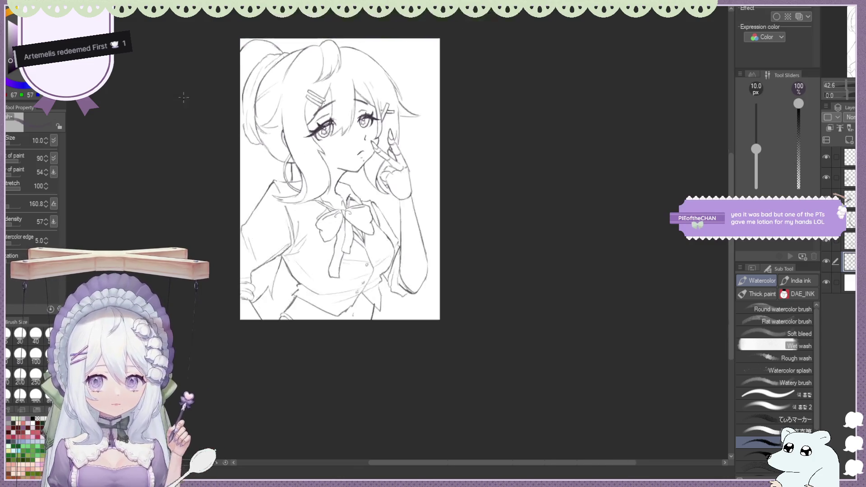
scroll(326, 183, "up", 1)
scroll(326, 182, "up", 2)
key("e")
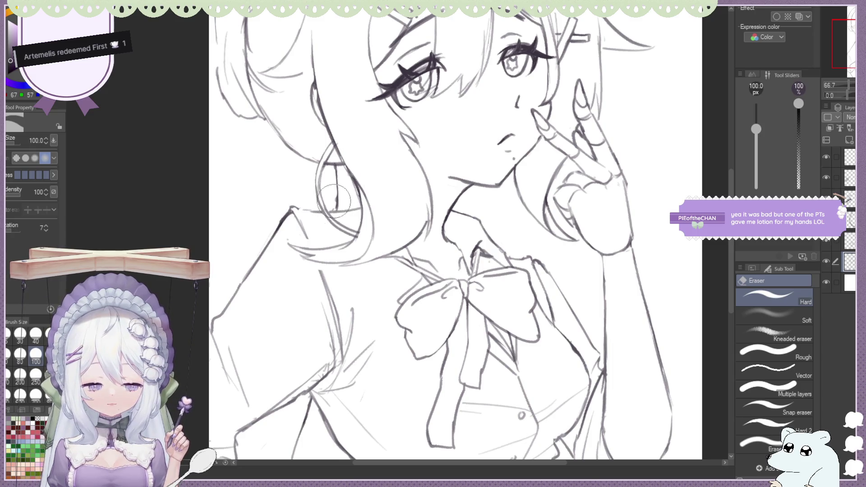
key("b")
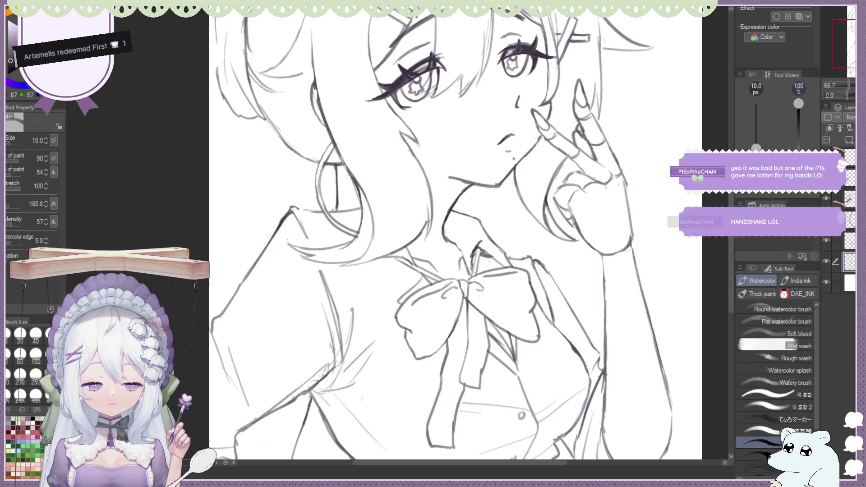
scroll(453, 237, "down", 3)
scroll(453, 237, "up", 2)
scroll(351, 101, "up", 2)
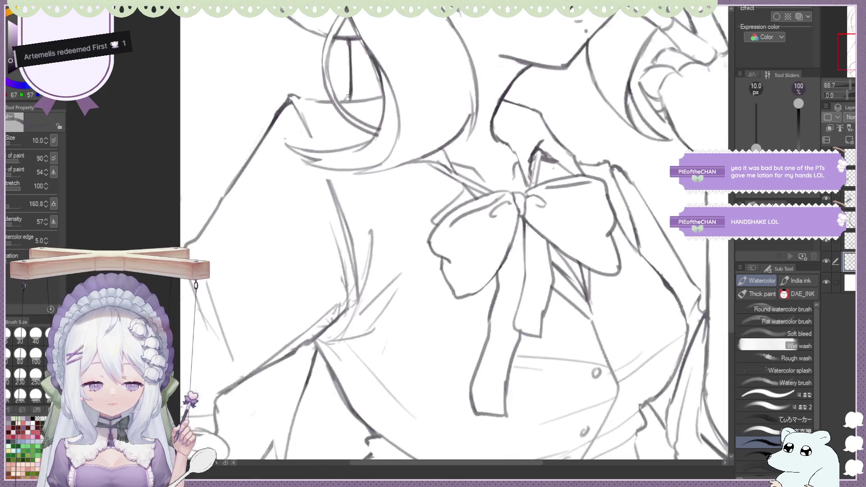
scroll(311, 172, "down", 3)
scroll(311, 172, "up", 1)
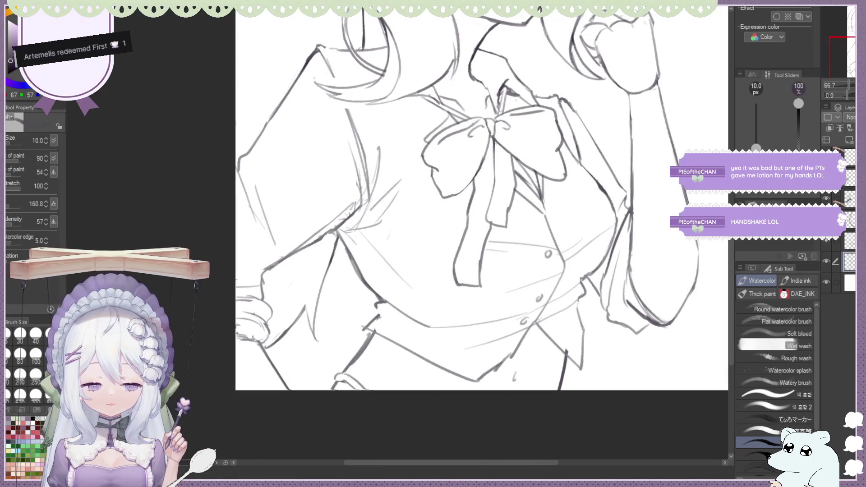
key("e")
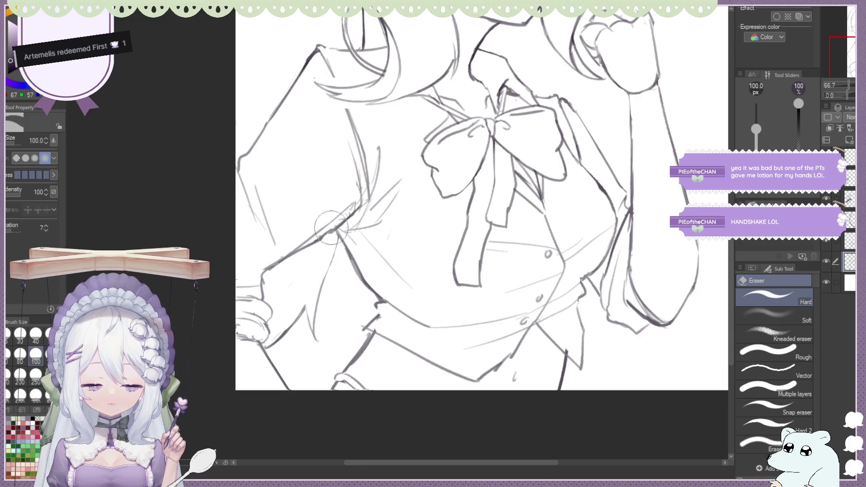
key("b")
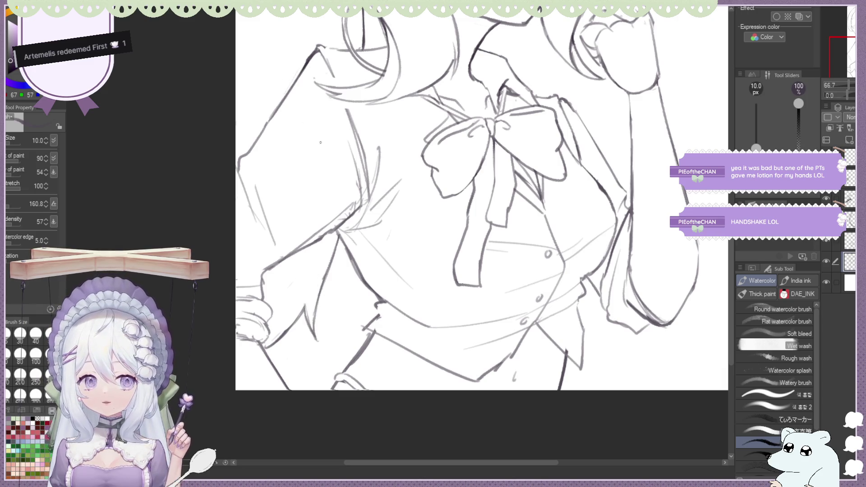
scroll(306, 167, "down", 2)
scroll(306, 168, "down", 1)
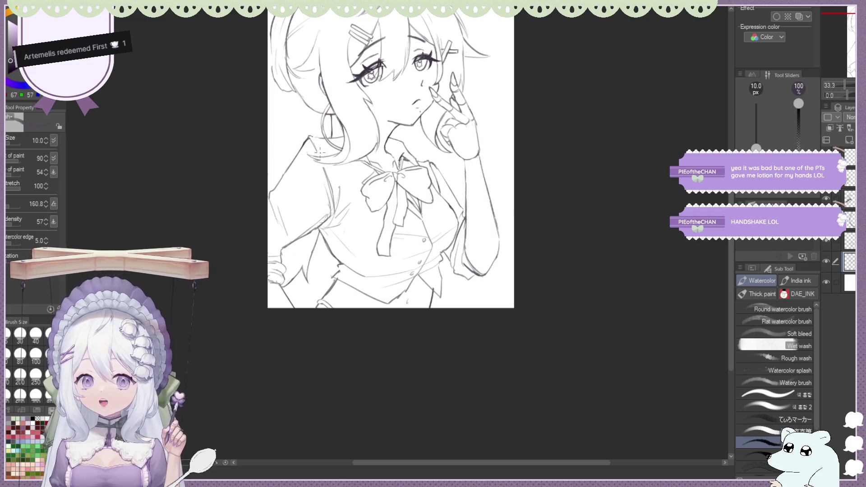
scroll(321, 152, "down", 1)
scroll(299, 193, "up", 1)
scroll(315, 276, "up", 2)
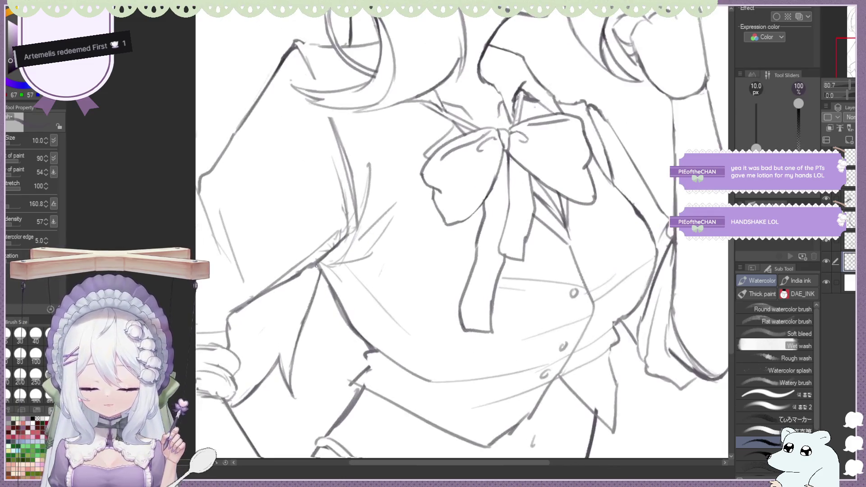
key("e")
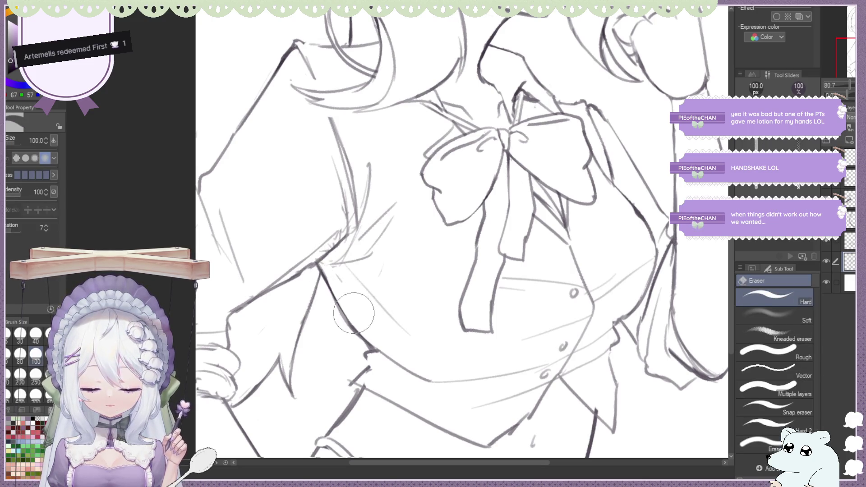
scroll(299, 203, "down", 1)
scroll(299, 184, "down", 1)
scroll(328, 112, "down", 1)
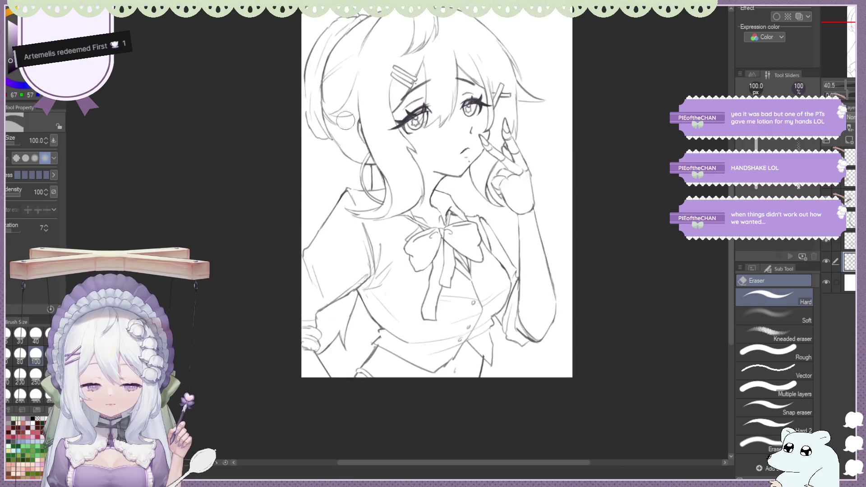
Tilt the view, then reset canvas rotation to upright and flip the view horizontally.
key("minus")
key("minus")
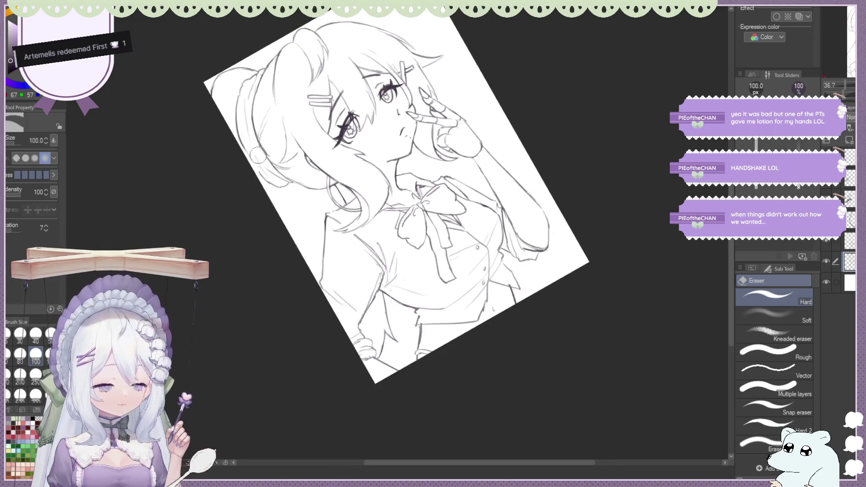
scroll(430, 171, "up", 1)
scroll(430, 171, "down", 1)
scroll(430, 171, "up", 1)
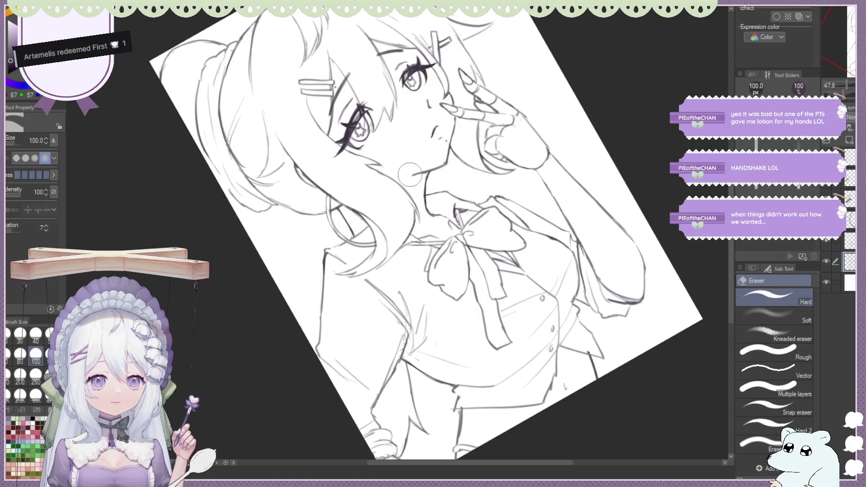
scroll(399, 159, "up", 1)
scroll(363, 228, "up", 1)
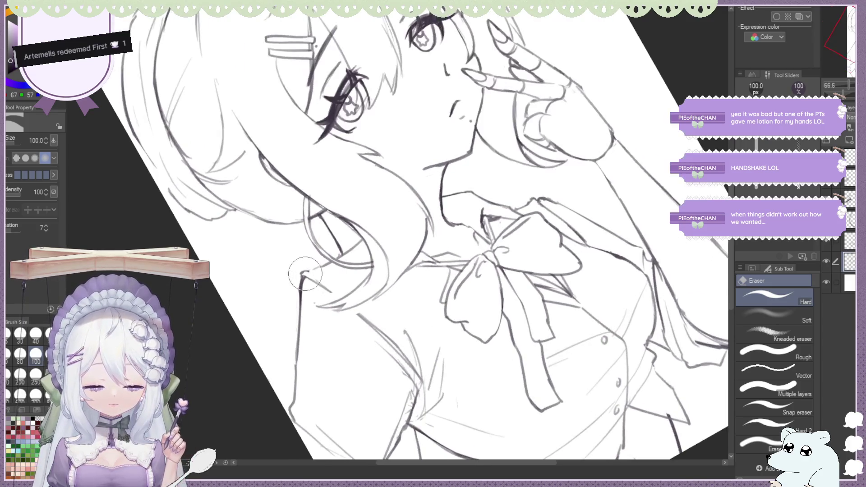
key("b")
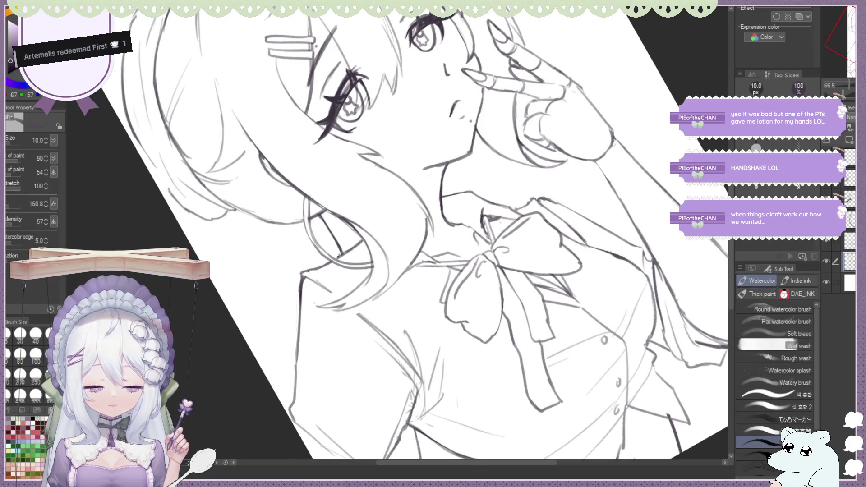
scroll(346, 198, "down", 2)
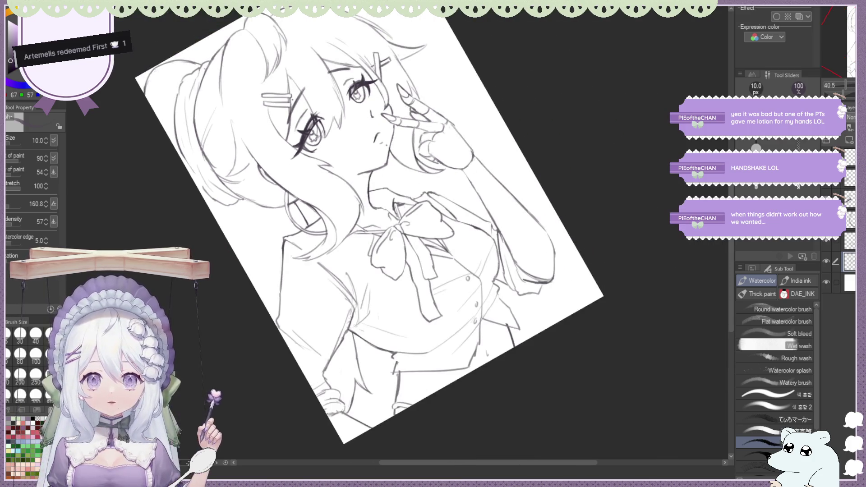
key("ctrl+^")
key("ctrl+shift+h")
scroll(390, 179, "down", 1)
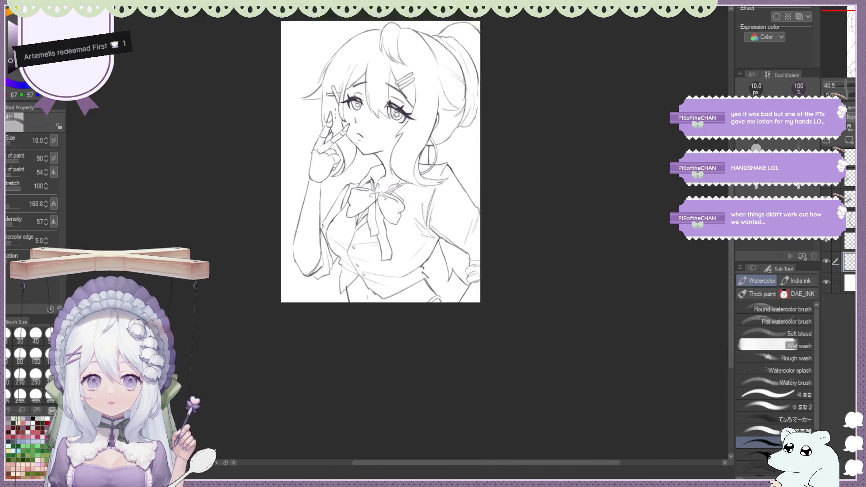
scroll(390, 179, "up", 1)
scroll(328, 158, "up", 1)
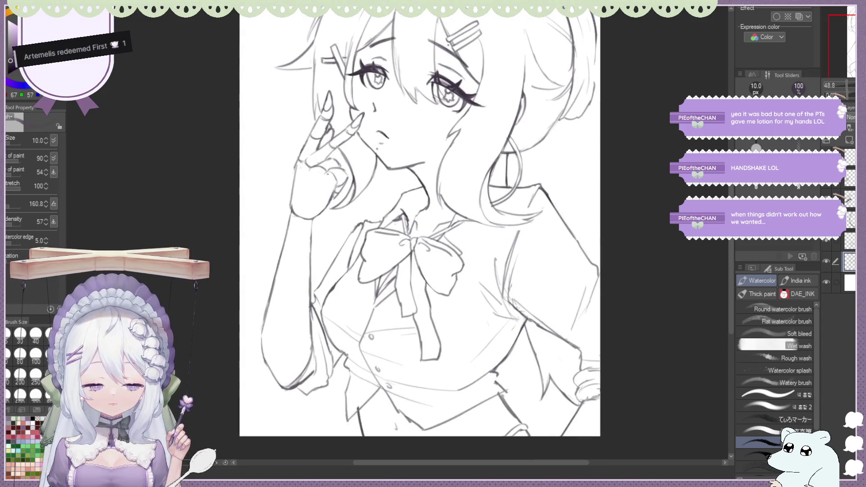
scroll(418, 256, "up", 1)
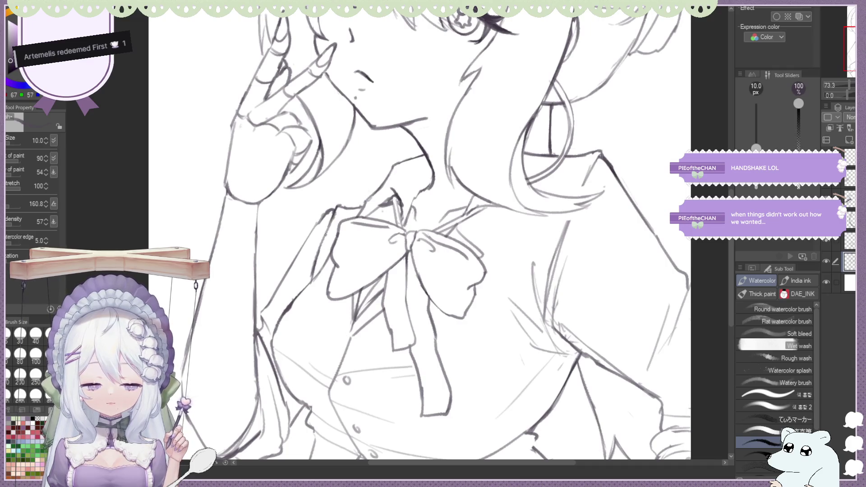
Erase a stray line beside the bow's left loop with Eraser (Hard), then resume with Watercolor.
key("e")
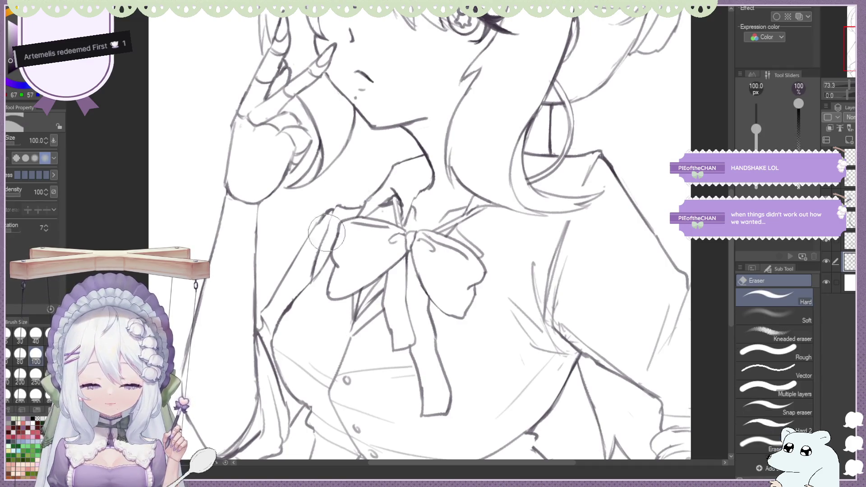
key("b")
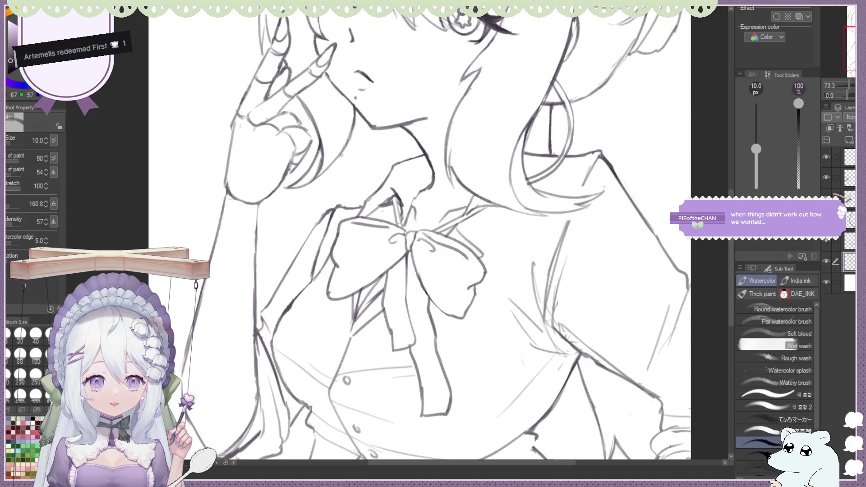
scroll(341, 156, "down", 1)
scroll(412, 233, "down", 1)
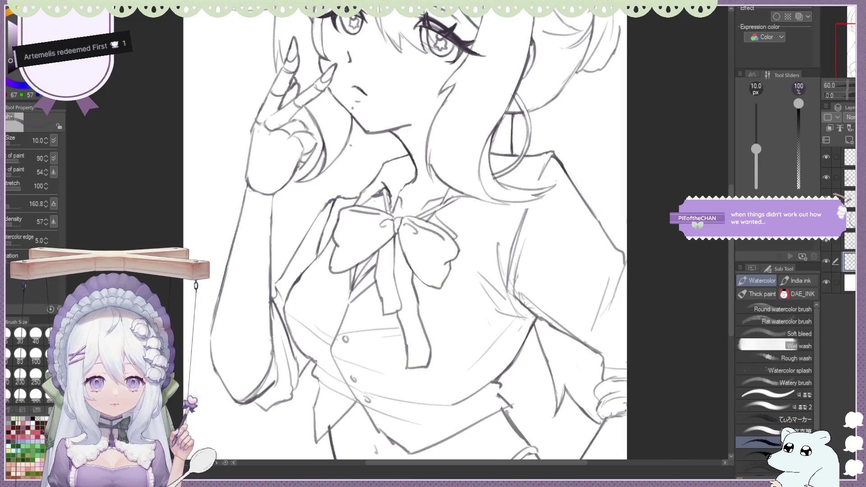
scroll(413, 234, "down", 1)
scroll(412, 233, "down", 1)
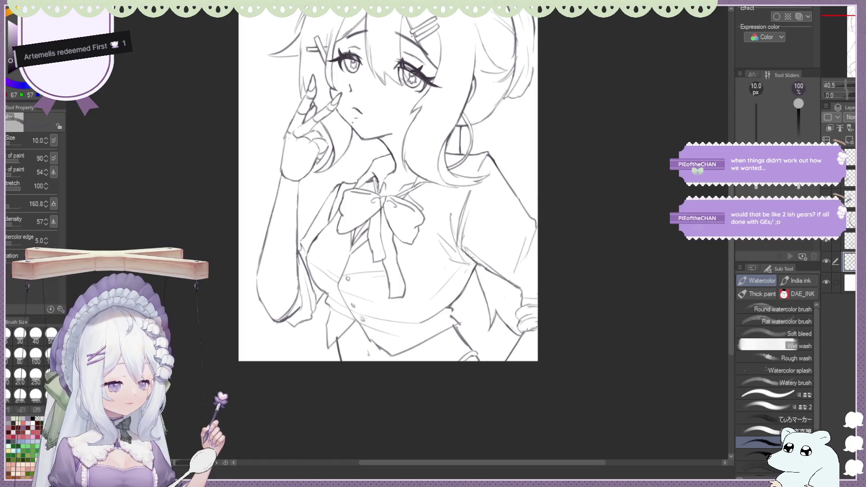
Flip the canvas view horizontally several times, and once vertically, to check proportions.
key("h")
scroll(582, 202, "down", 1)
scroll(336, 250, "up", 2)
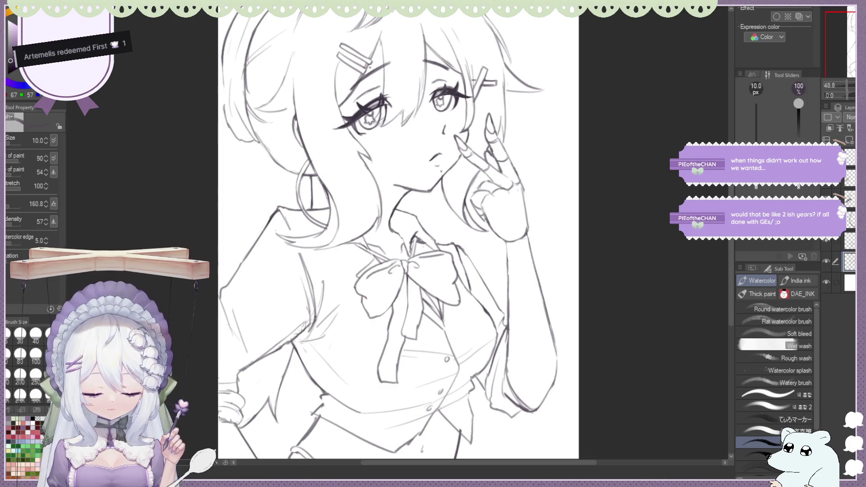
scroll(282, 192, "down", 1)
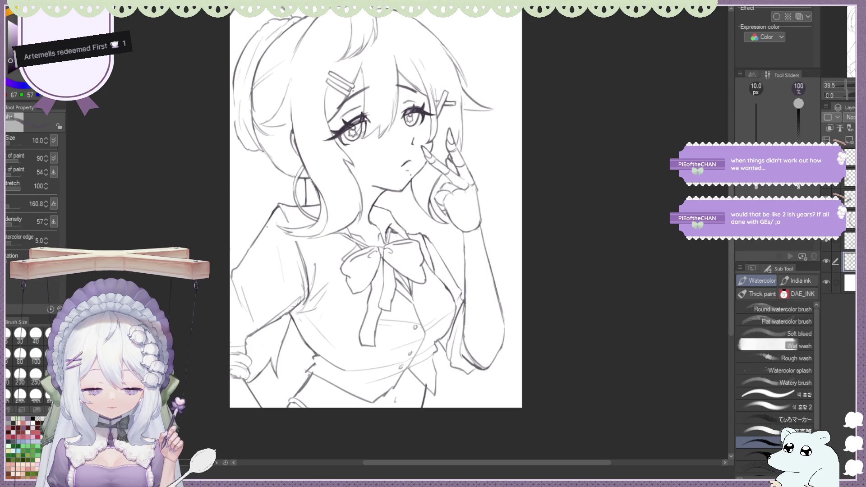
scroll(359, 204, "down", 1)
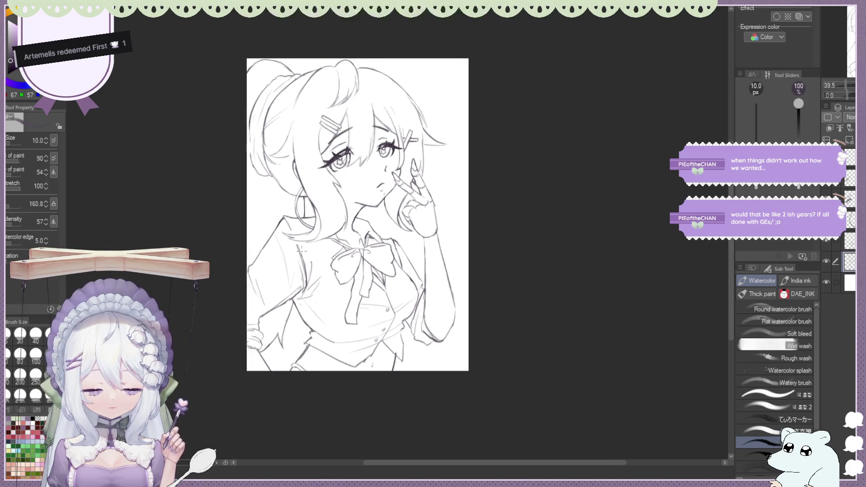
scroll(358, 203, "down", 1)
scroll(358, 203, "up", 2)
scroll(358, 203, "up", 1)
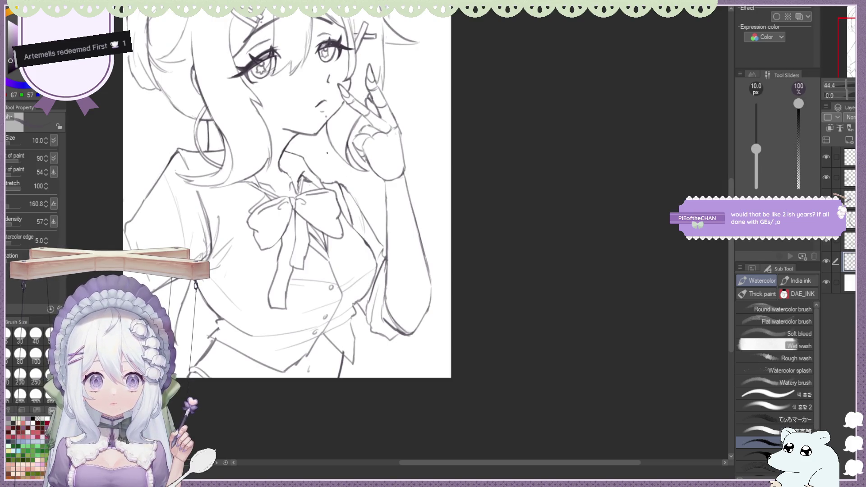
scroll(346, 203, "down", 1)
scroll(357, 210, "up", 1)
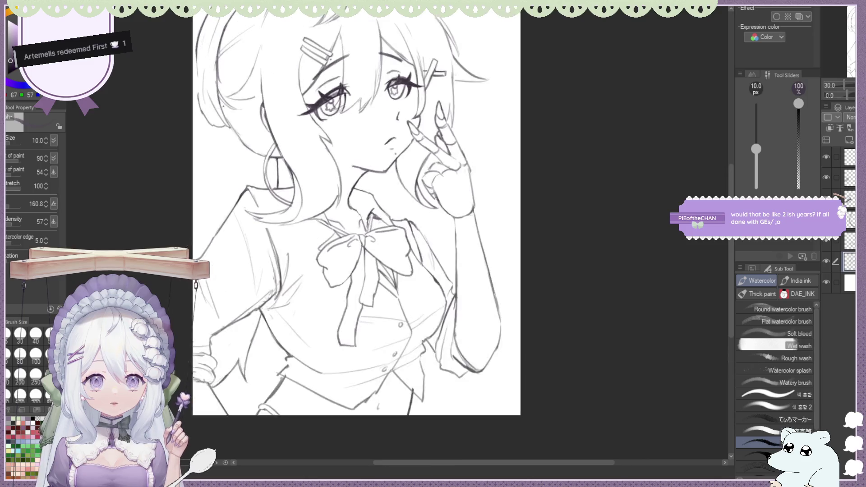
key("h")
scroll(379, 203, "down", 1)
scroll(379, 204, "up", 1)
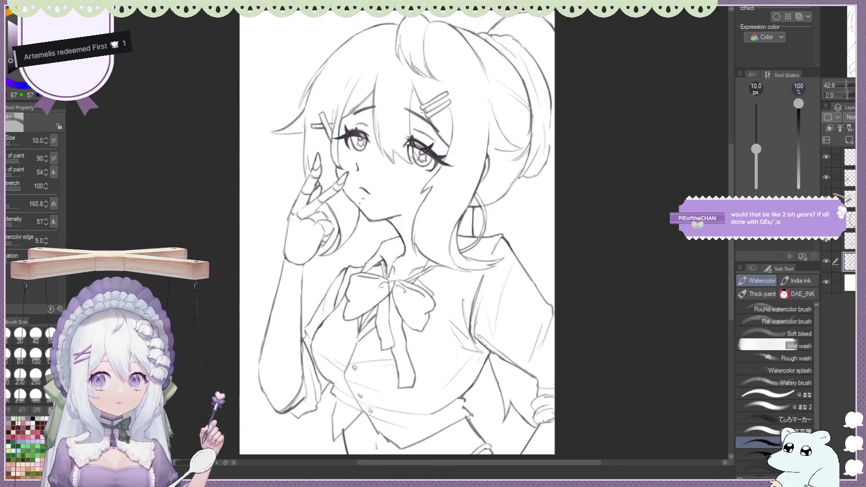
scroll(378, 203, "down", 2)
scroll(378, 202, "up", 1)
key("h")
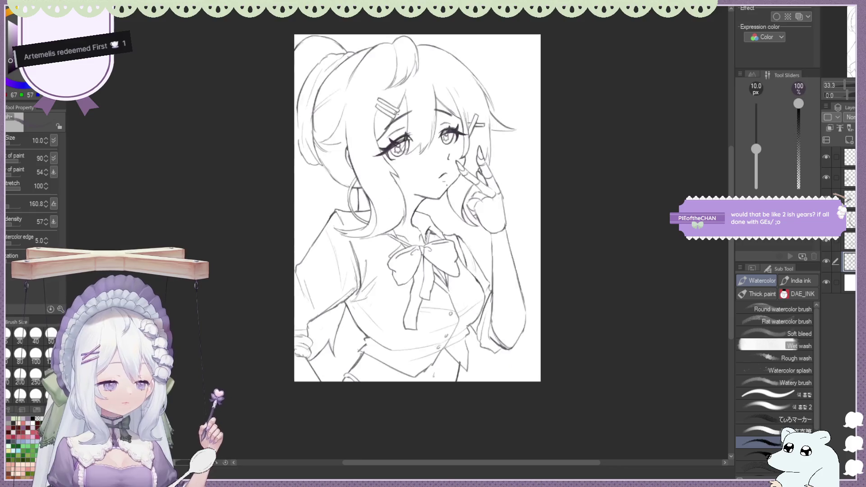
scroll(379, 203, "down", 1)
scroll(353, 203, "up", 1)
scroll(353, 202, "up", 1)
scroll(353, 203, "down", 1)
scroll(353, 203, "up", 1)
scroll(356, 237, "down", 1)
scroll(357, 237, "down", 1)
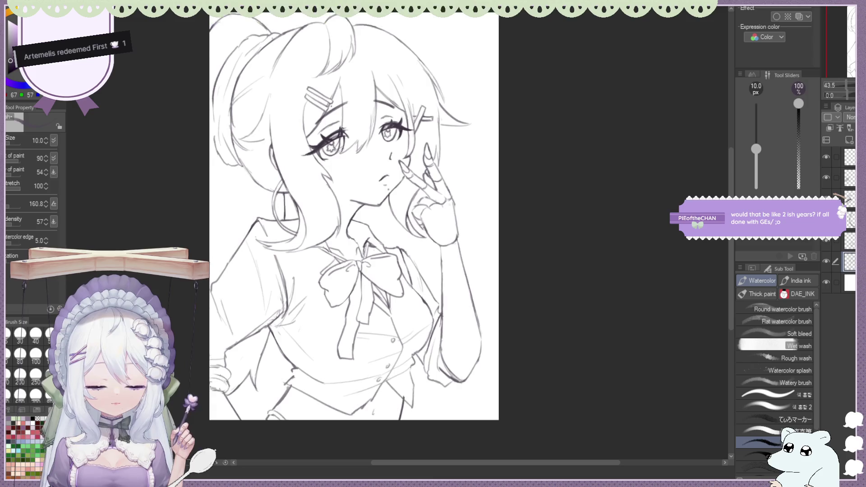
scroll(357, 237, "up", 1)
key("h")
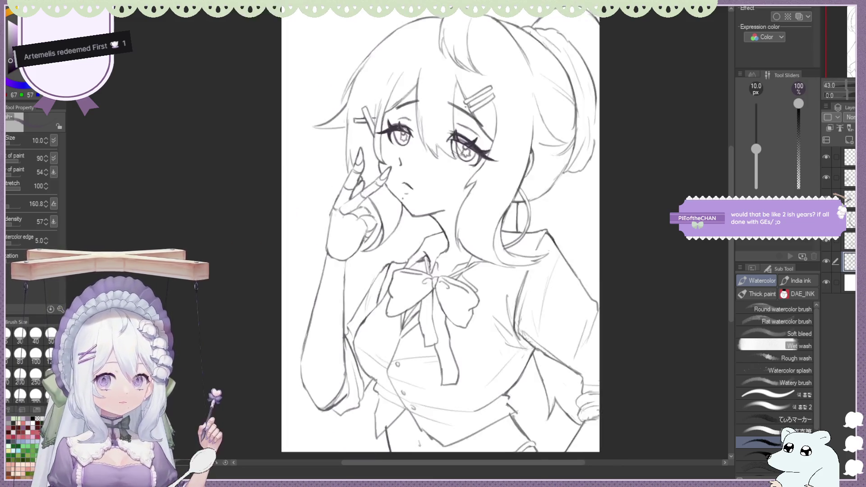
scroll(397, 232, "down", 1)
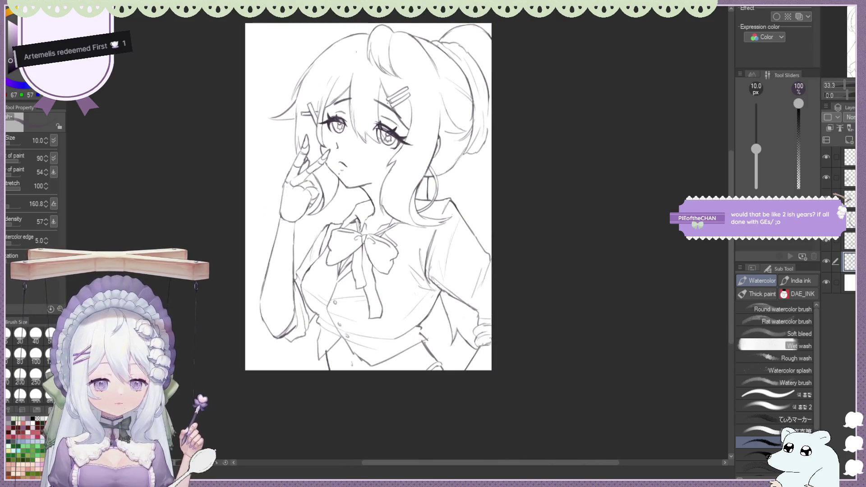
scroll(371, 227, "up", 1)
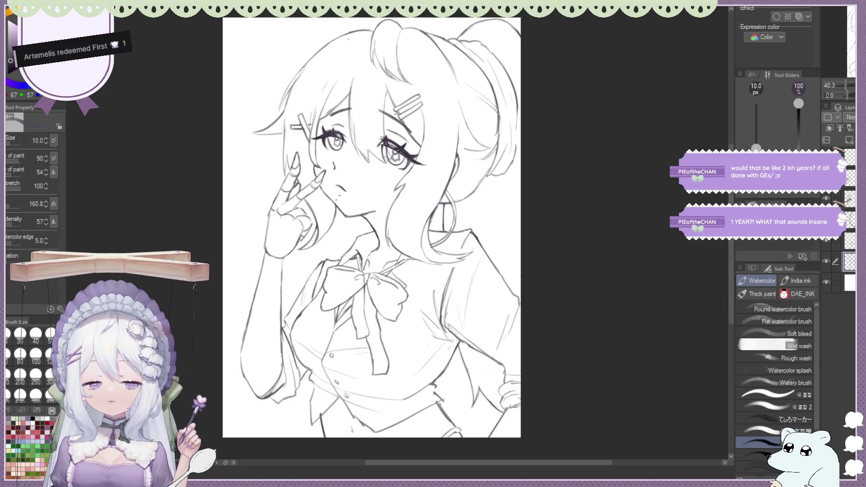
key("h")
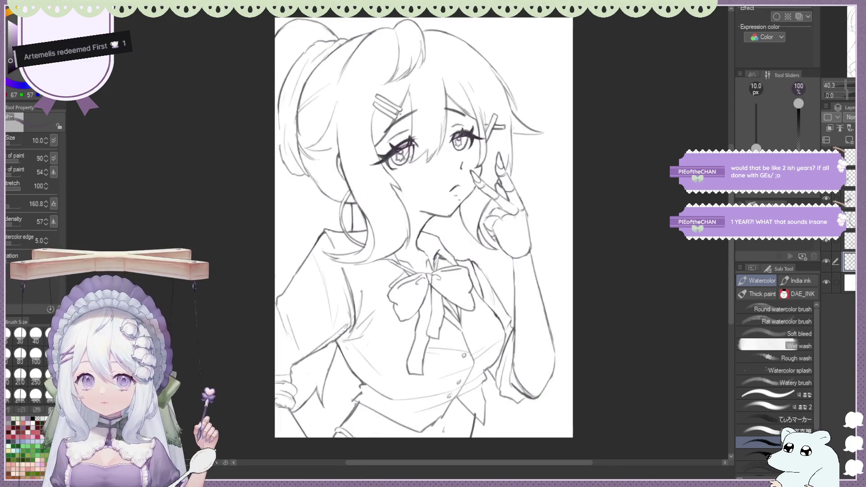
scroll(398, 233, "up", 1)
key("v")
key("v")
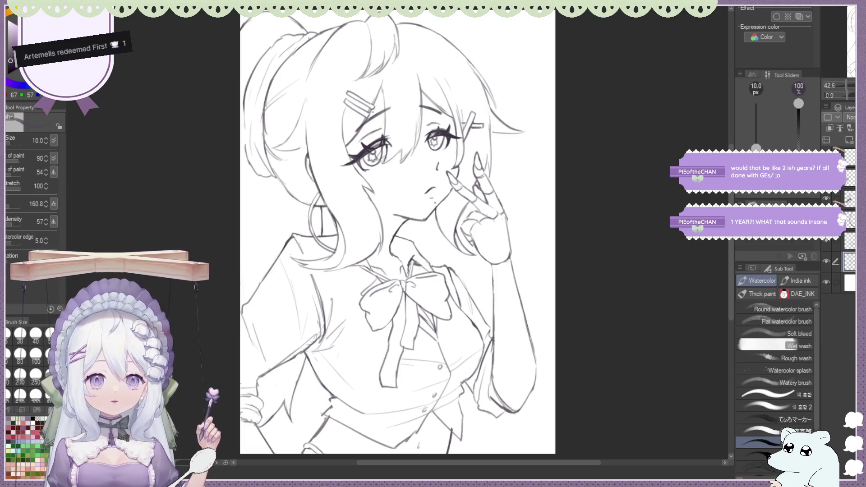
Keep toggling the mirrored view while zooming out to review symmetry, ending mirrored.
key("h")
key("h")
key("h")
key("h")
key("ctrl+minus")
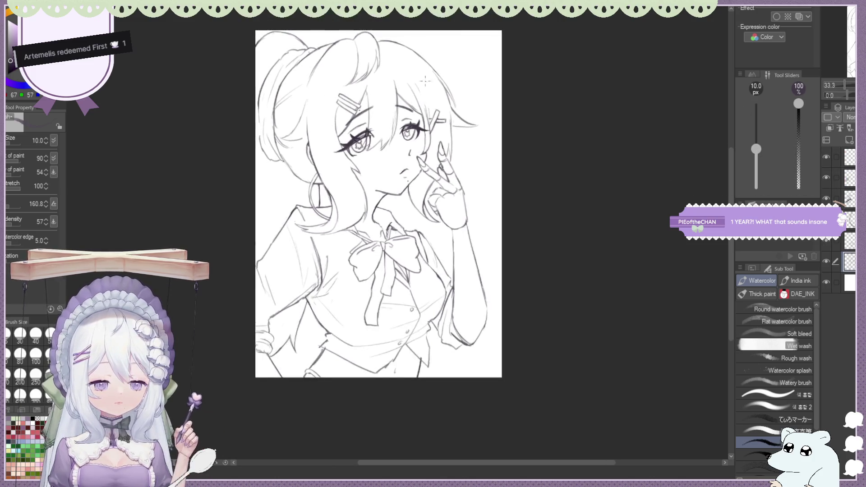
scroll(597, 121, "up", 1)
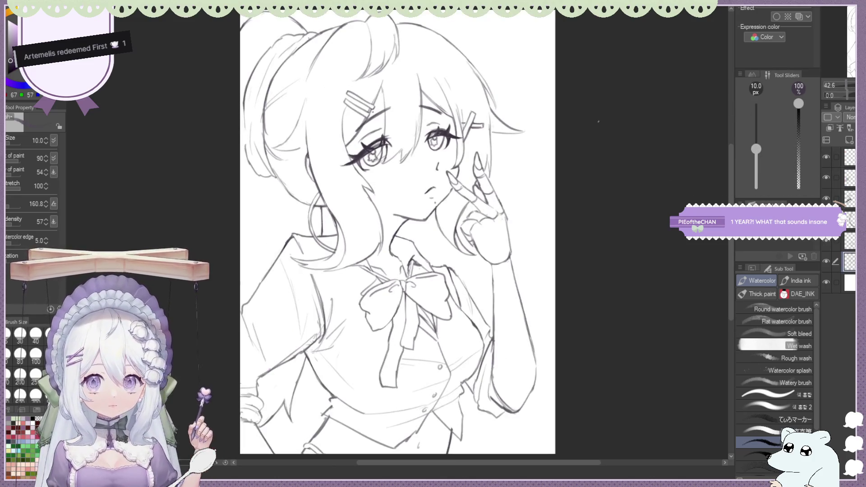
scroll(562, 106, "down", 1)
scroll(562, 106, "up", 1)
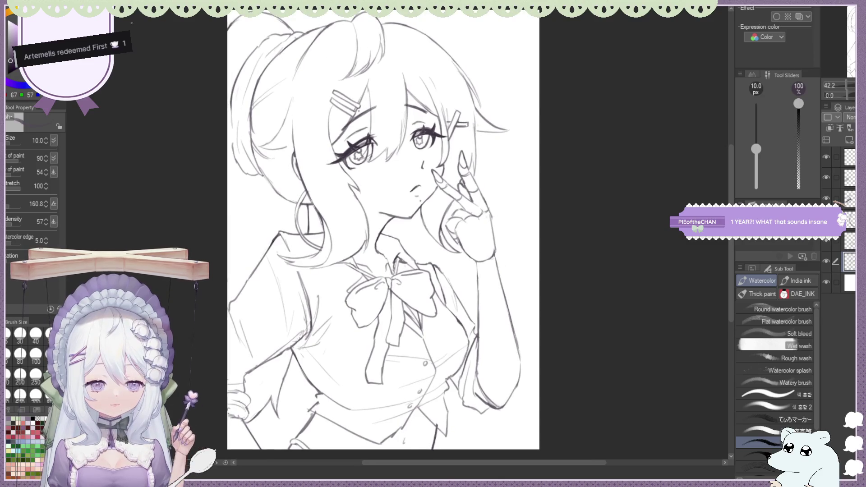
scroll(219, 65, "down", 1)
scroll(241, 62, "up", 1)
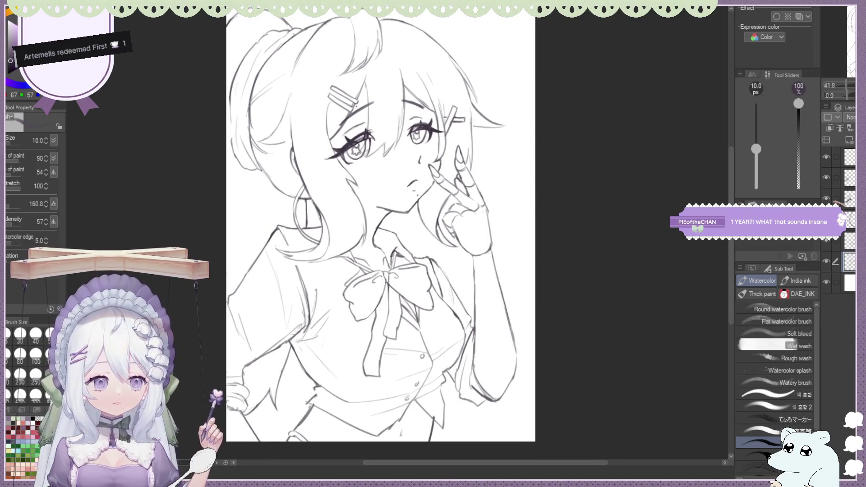
key("h")
key("h")
key("h")
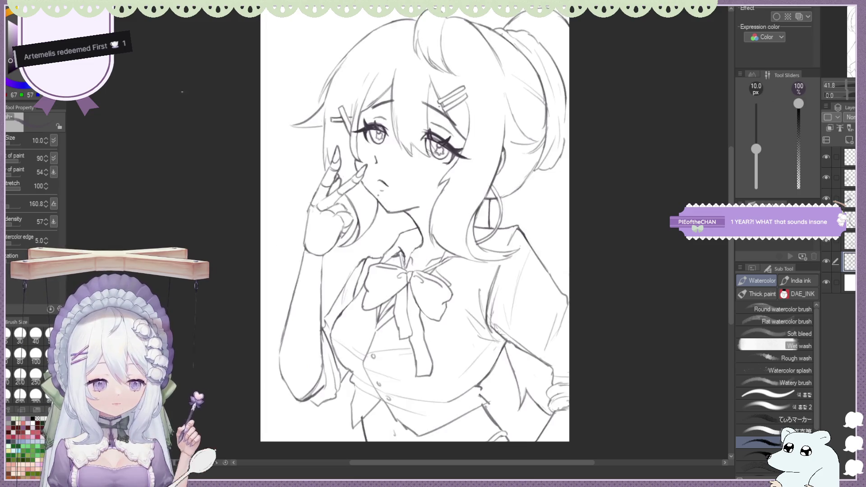
scroll(182, 92, "down", 1)
scroll(182, 92, "down", 1)
scroll(182, 91, "up", 1)
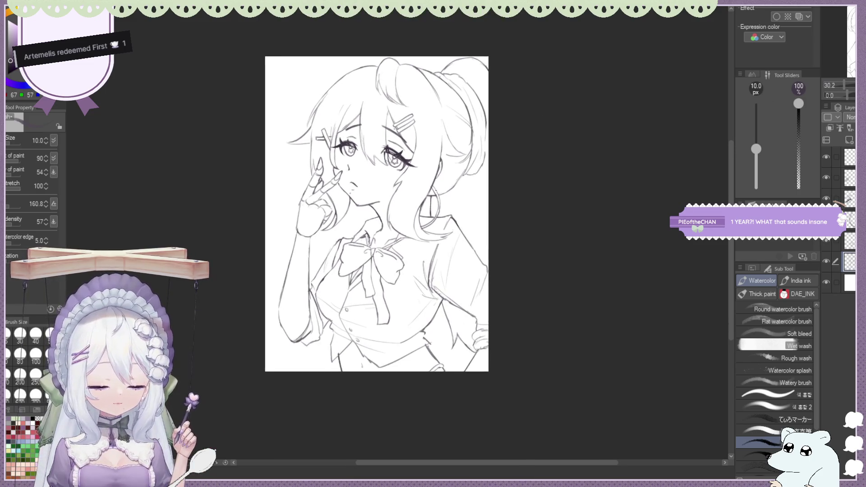
scroll(488, 203, "up", 1)
scroll(488, 203, "up", 1)
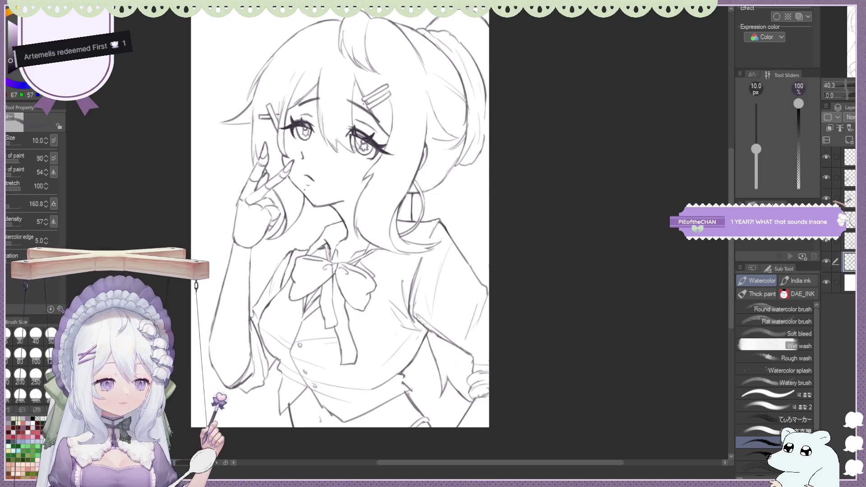
scroll(398, 230, "up", 1)
key("h")
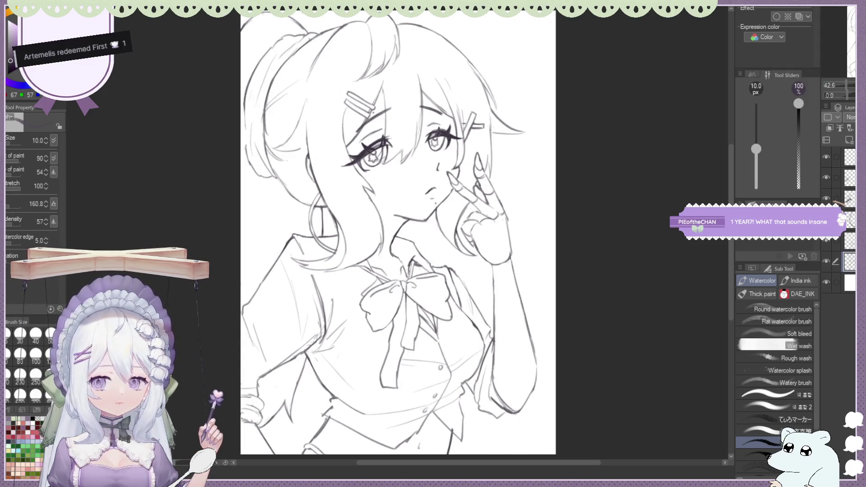
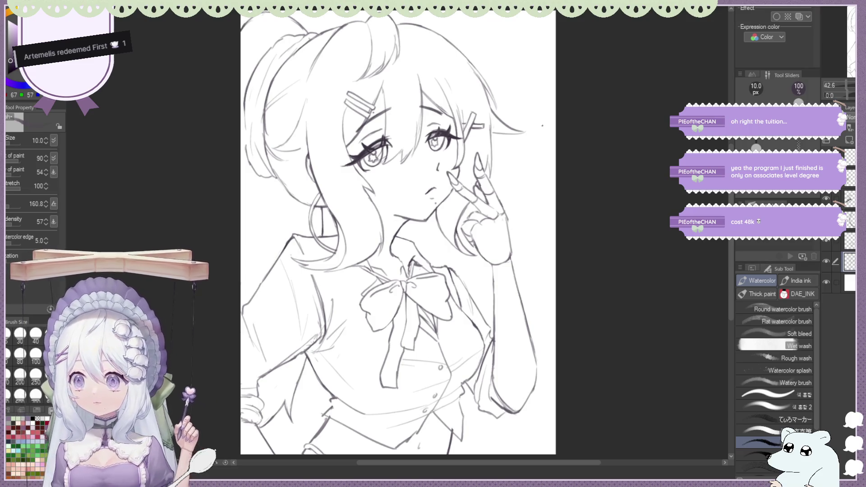
scroll(548, 151, "down", 2)
scroll(548, 150, "down", 2)
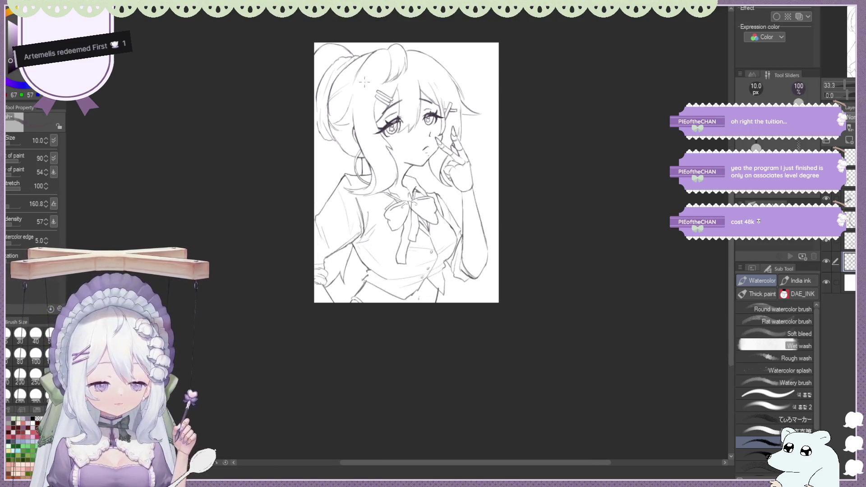
scroll(553, 96, "up", 2)
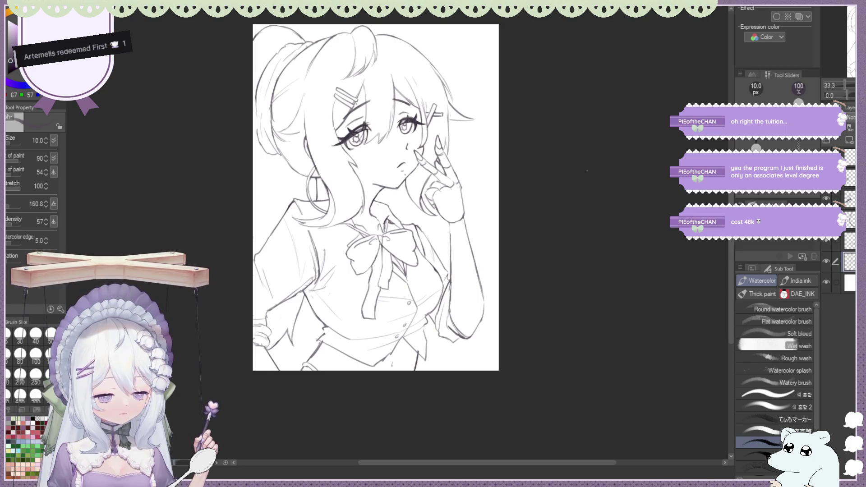
scroll(587, 170, "down", 2)
scroll(460, 115, "up", 1)
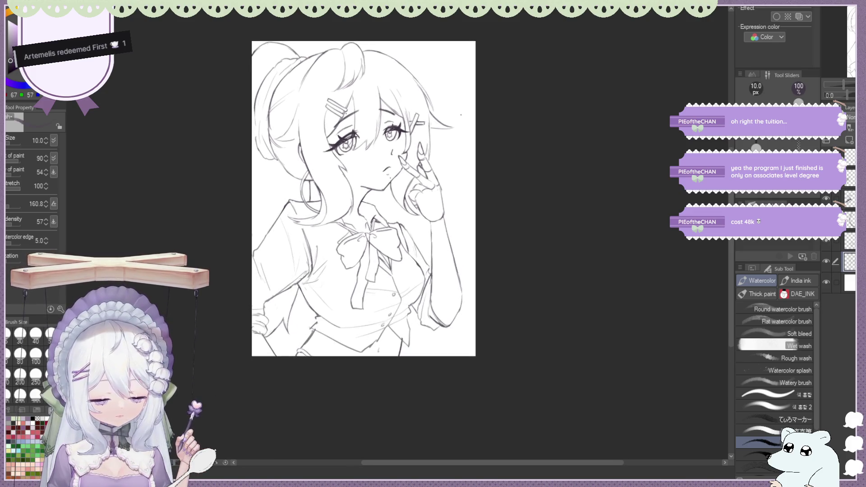
Switch to the line layer and touch up the chin and cheek lines with brush and eraser.
left_click(827, 241)
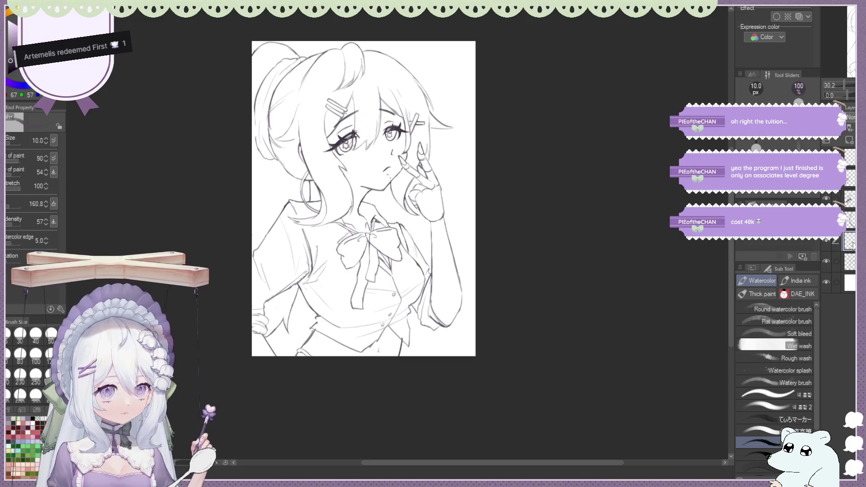
scroll(323, 189, "up", 1)
scroll(322, 190, "up", 1)
scroll(323, 190, "up", 1)
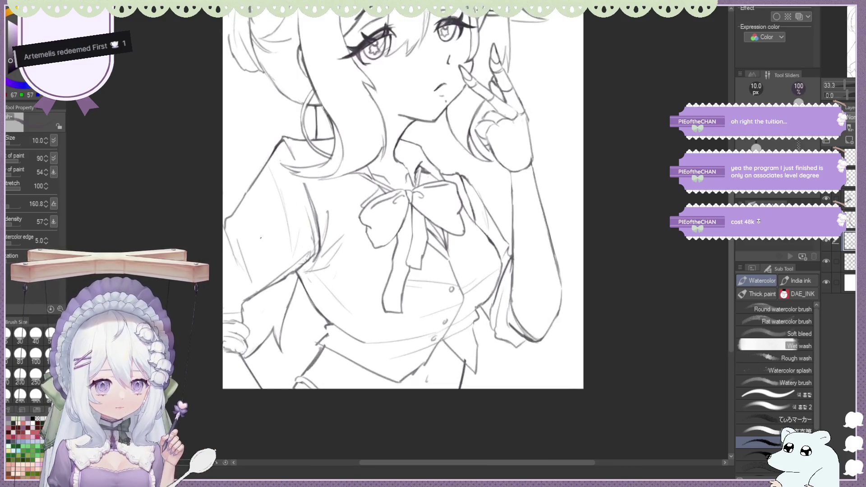
scroll(322, 190, "up", 1)
scroll(493, 237, "up", 1)
key("e")
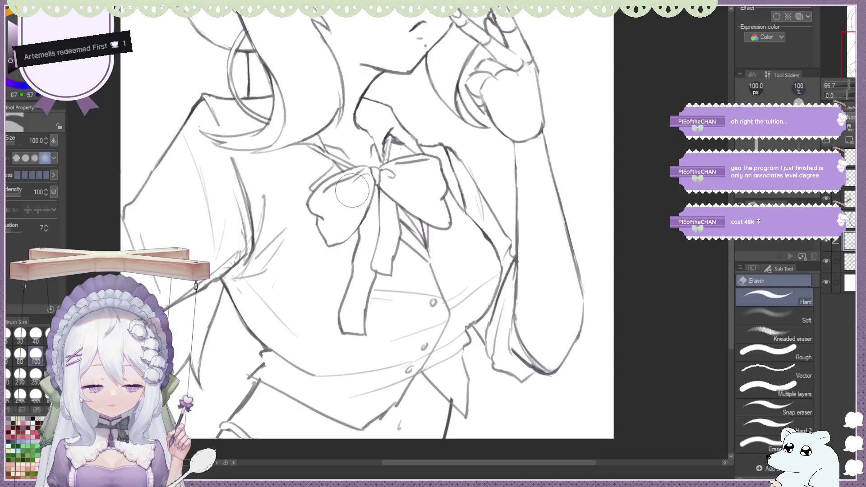
key("b")
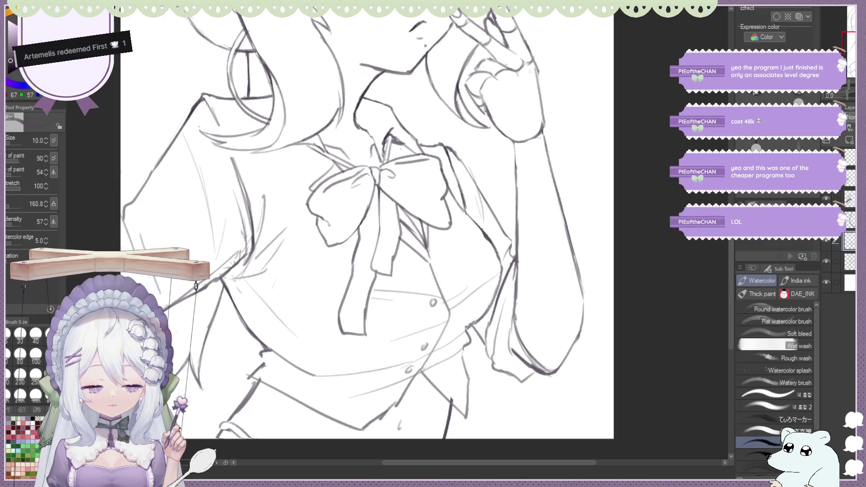
key("e")
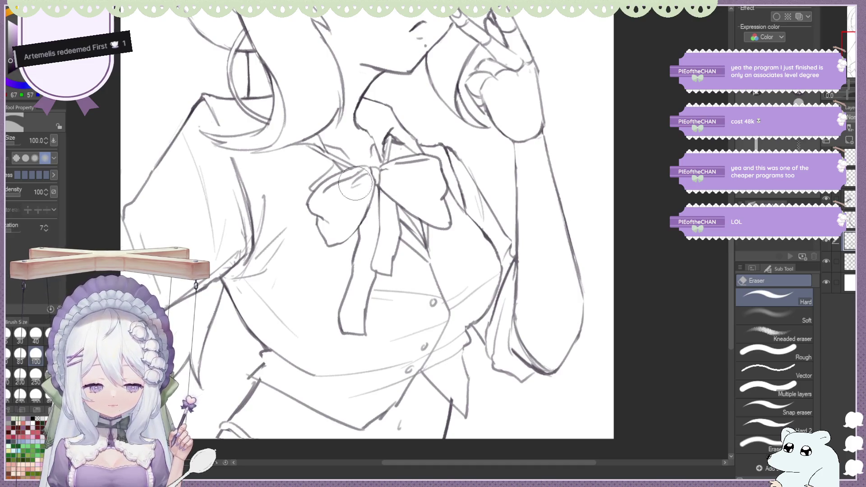
key("b")
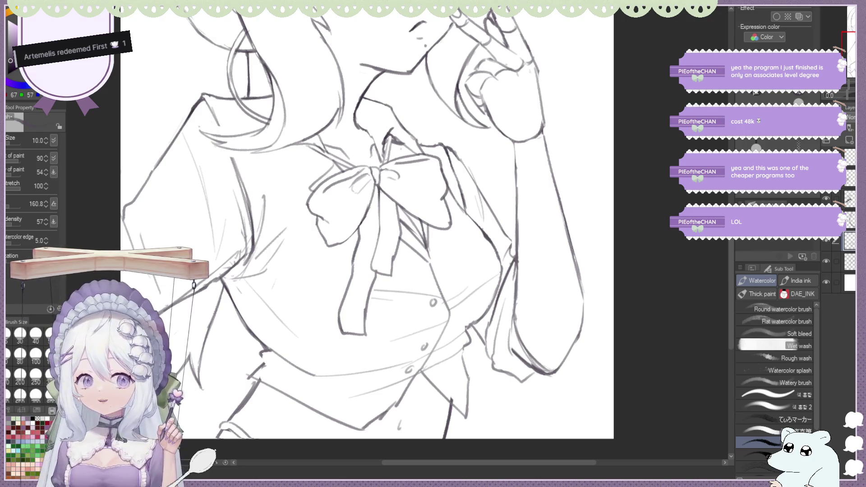
scroll(376, 303, "down", 1)
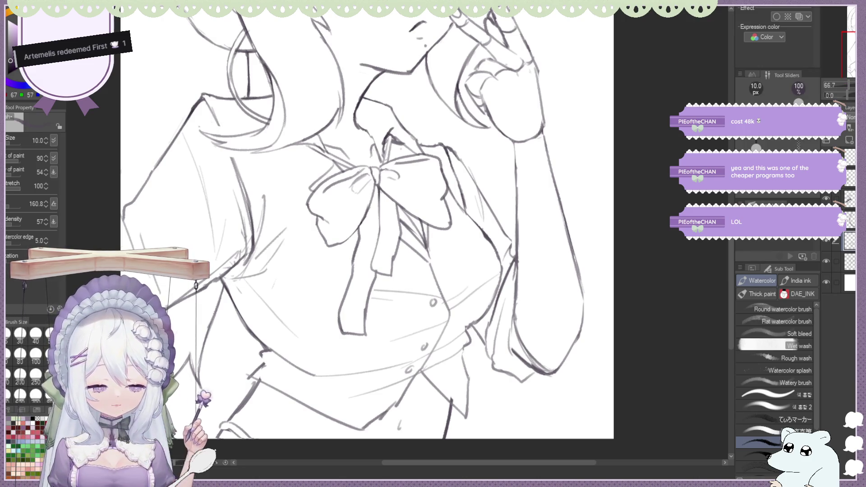
scroll(377, 302, "down", 1)
scroll(376, 302, "down", 3)
Mirror the canvas back and forth to check the drawing and sketch the first bracelet beads at the wrist.
key("h")
scroll(377, 302, "up", 2)
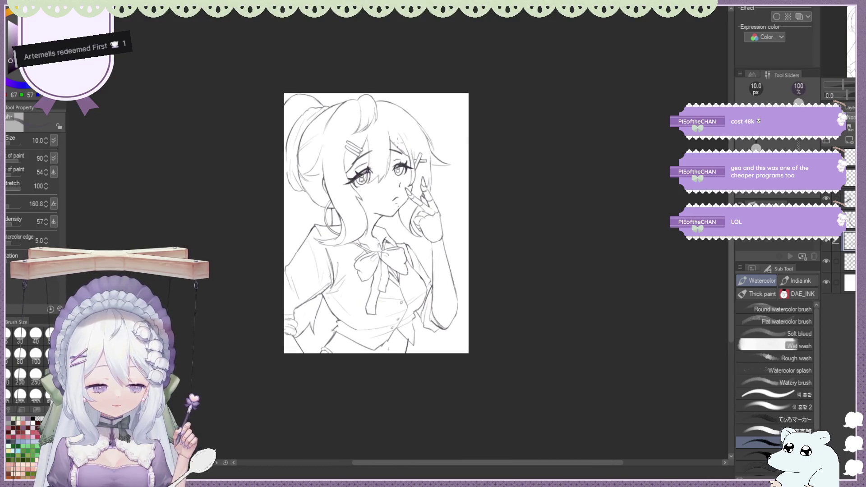
key("h")
key("h")
key("h")
key("h")
key("h")
key("h")
key("h")
key("h")
key("h")
key("h")
key("h")
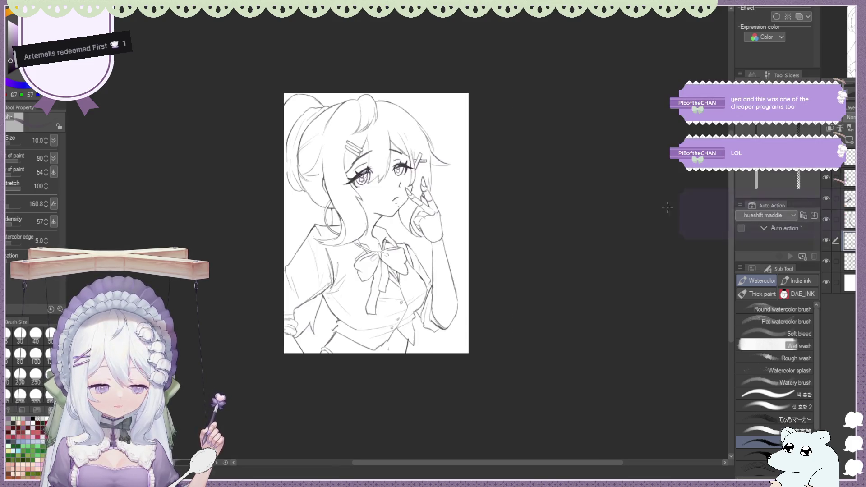
scroll(399, 194, "up", 2)
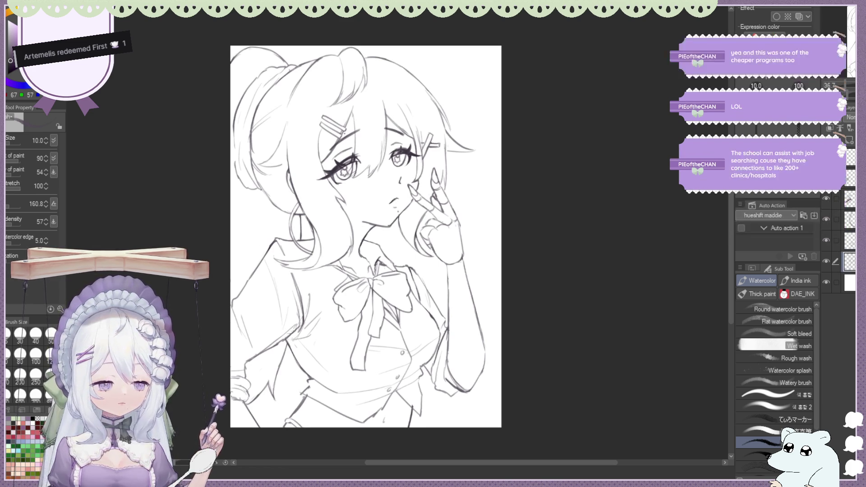
key("h")
scroll(451, 166, "down", 2)
scroll(449, 167, "up", 2)
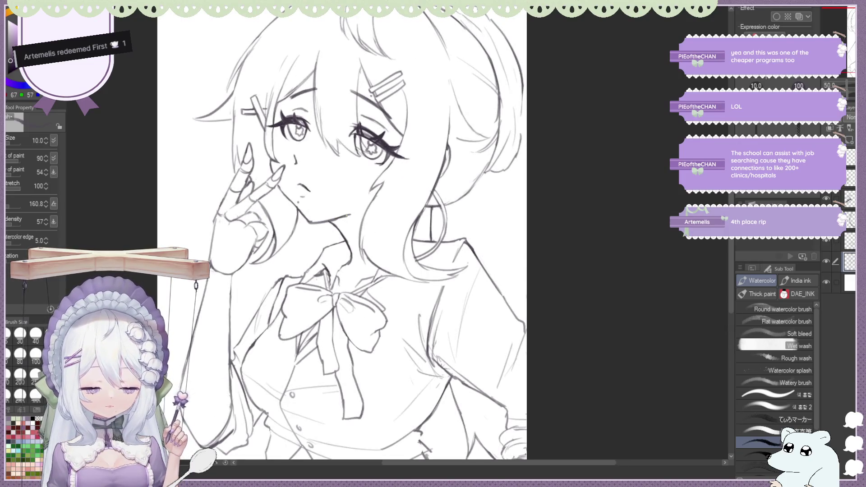
key("e")
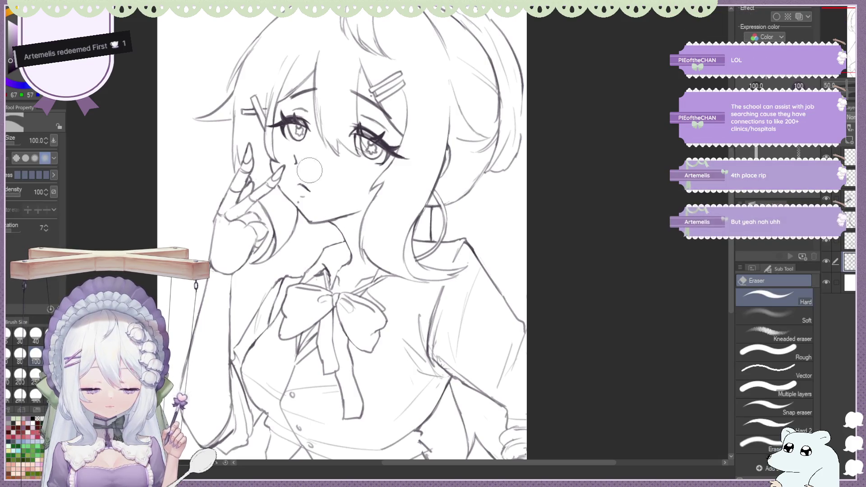
key("b")
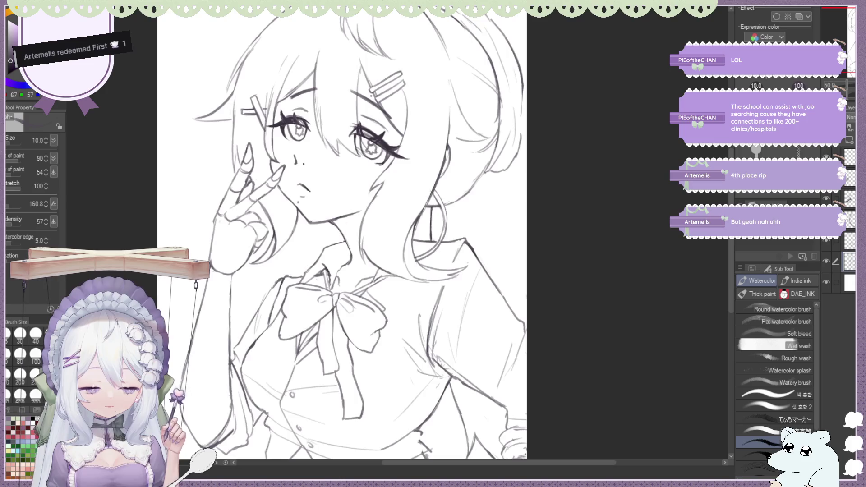
scroll(304, 164, "down", 5)
scroll(324, 142, "down", 2)
scroll(348, 112, "up", 2)
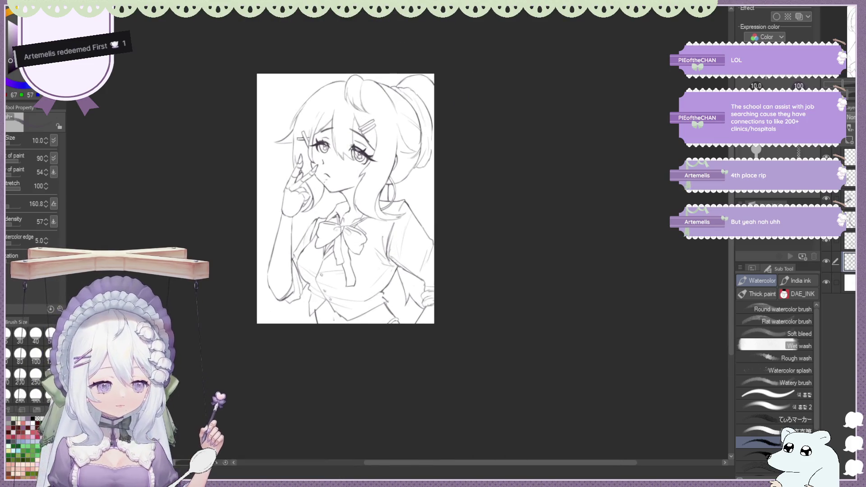
key("h")
scroll(397, 232, "up", 3)
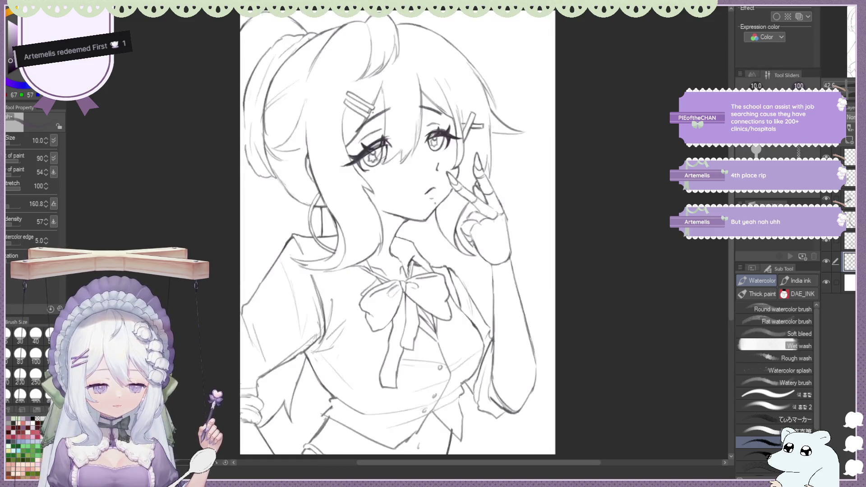
scroll(463, 208, "up", 2)
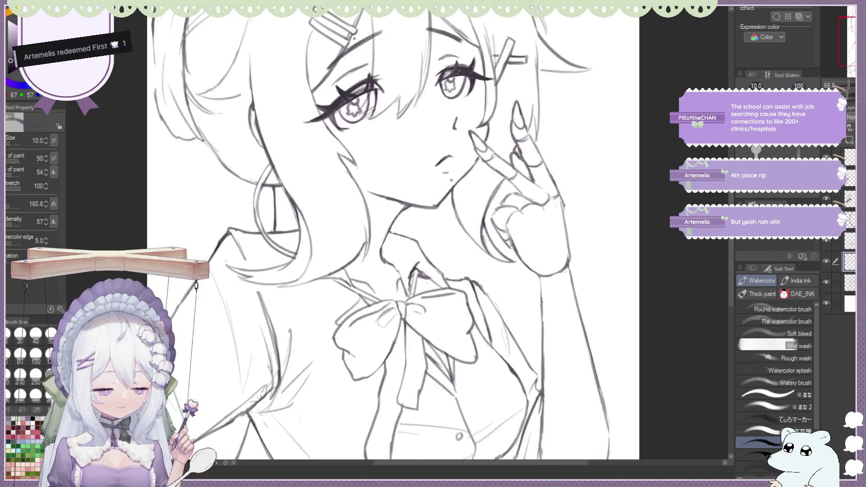
scroll(463, 208, "up", 1)
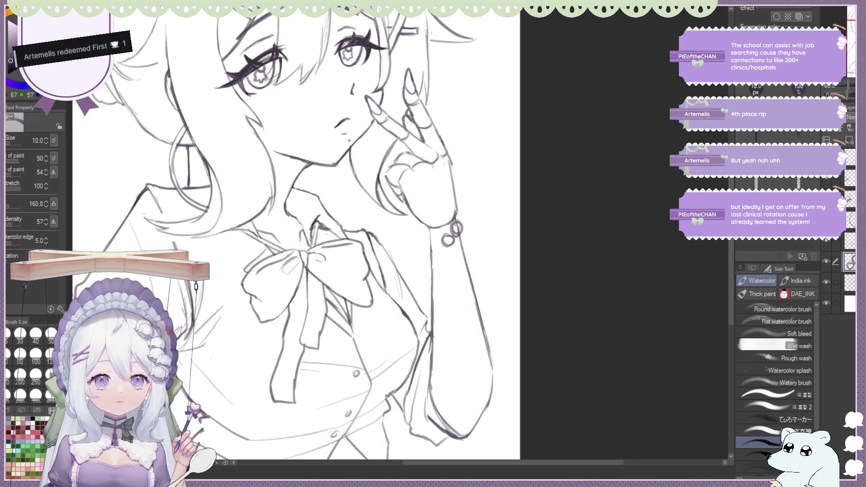
key("e")
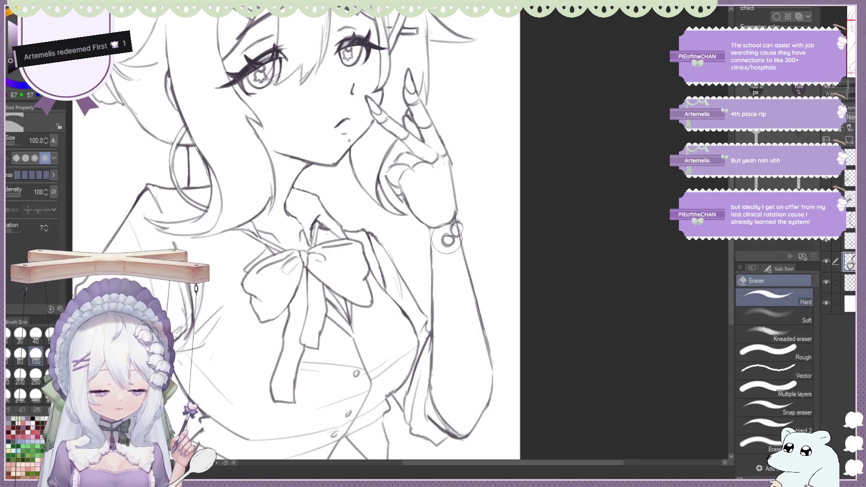
key("b")
left_click_drag(444, 244, 441, 244)
left_click_drag(436, 249, 432, 252)
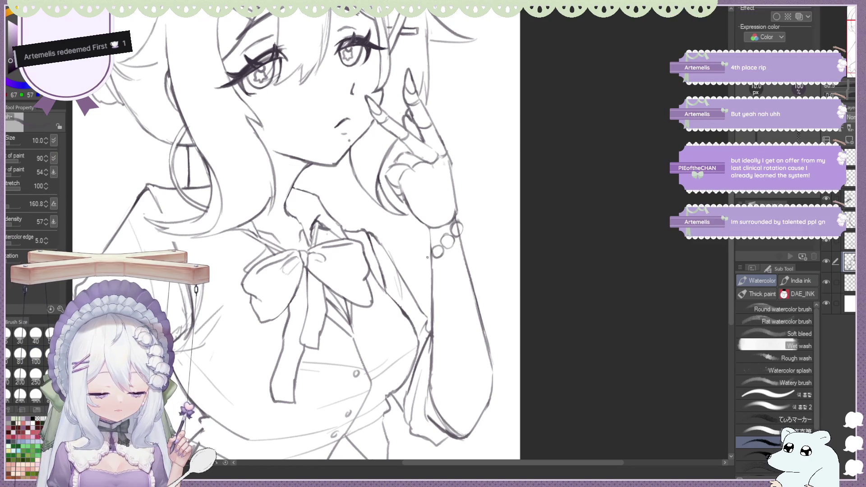
key("e")
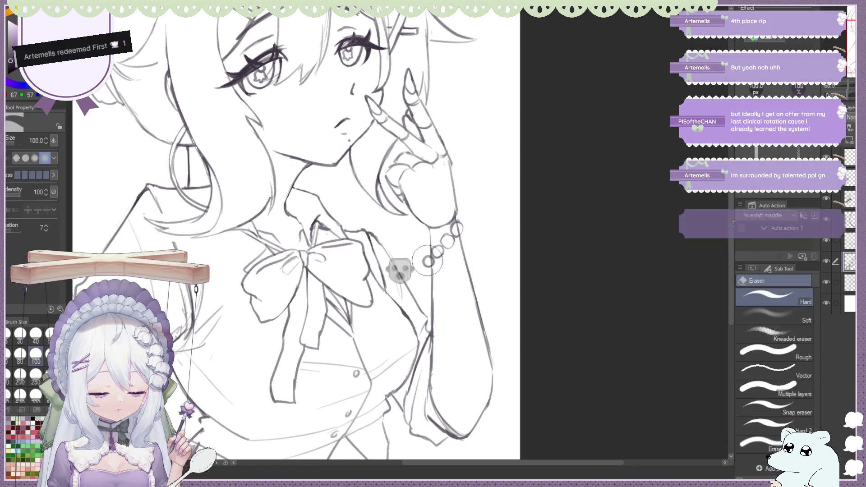
key("b")
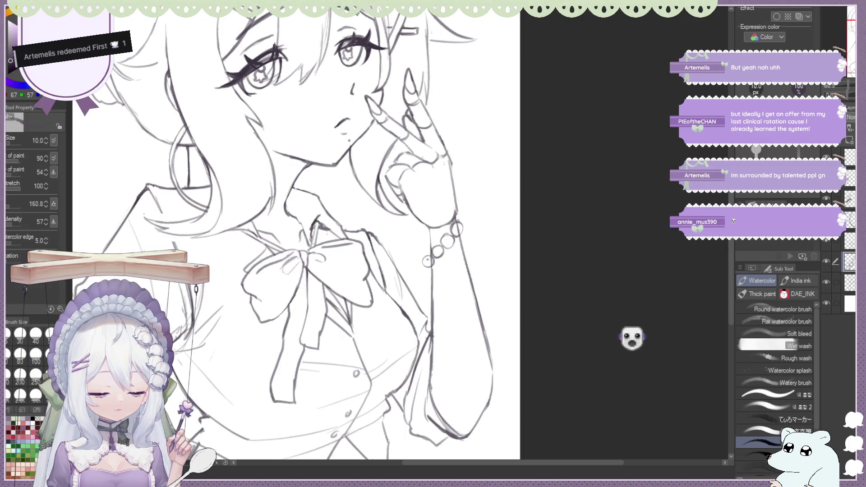
key("e")
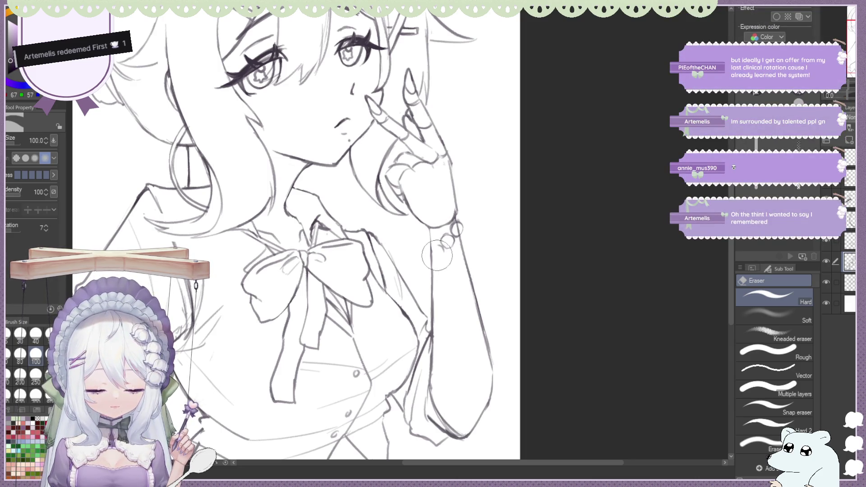
key("b")
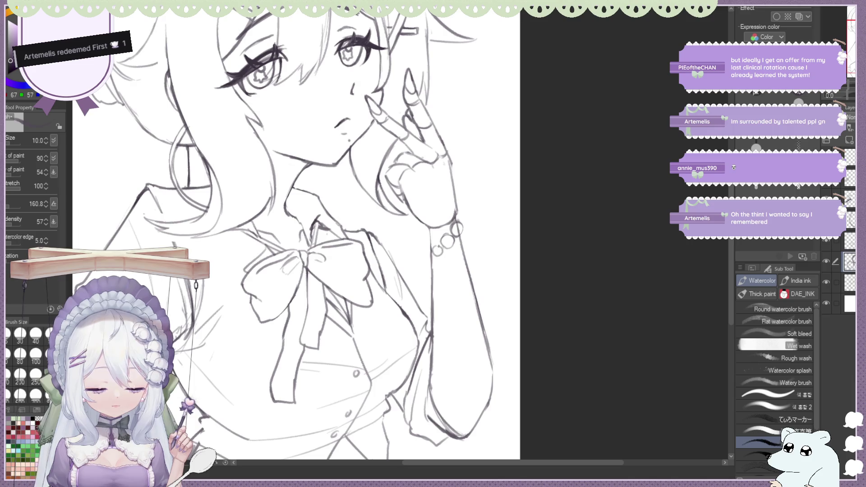
key("e")
key("b")
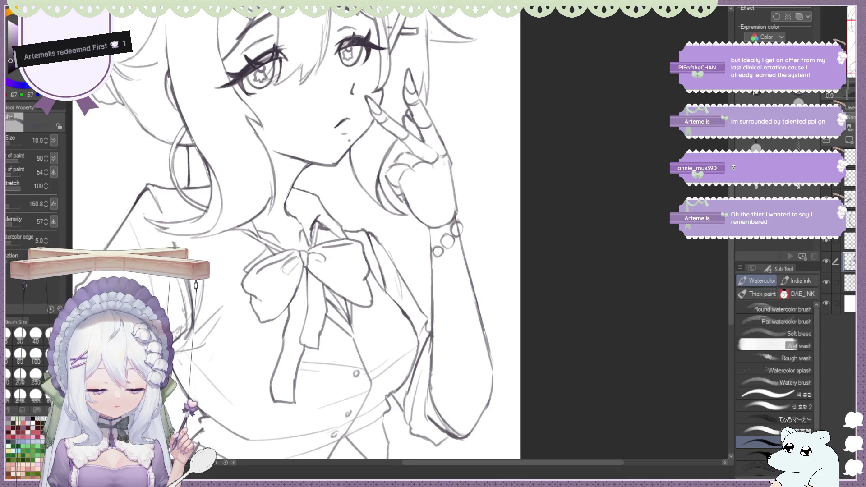
key("e")
key("b")
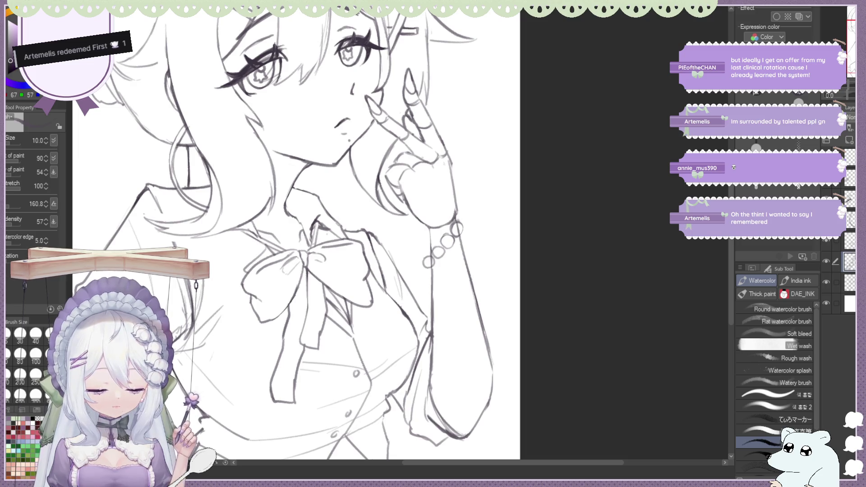
scroll(387, 182, "down", 3)
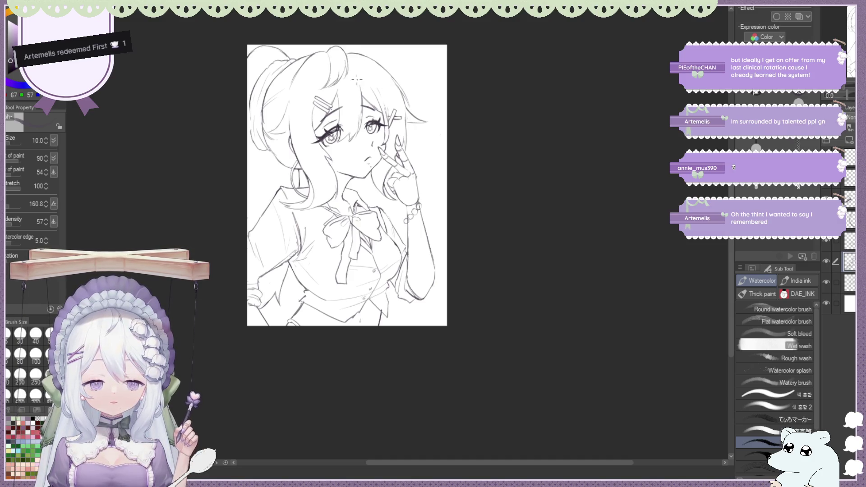
scroll(356, 79, "up", 1)
Mirror the view, then draw a new bracelet bead and redraw an existing bead's outline.
key("h")
scroll(357, 79, "down", 1)
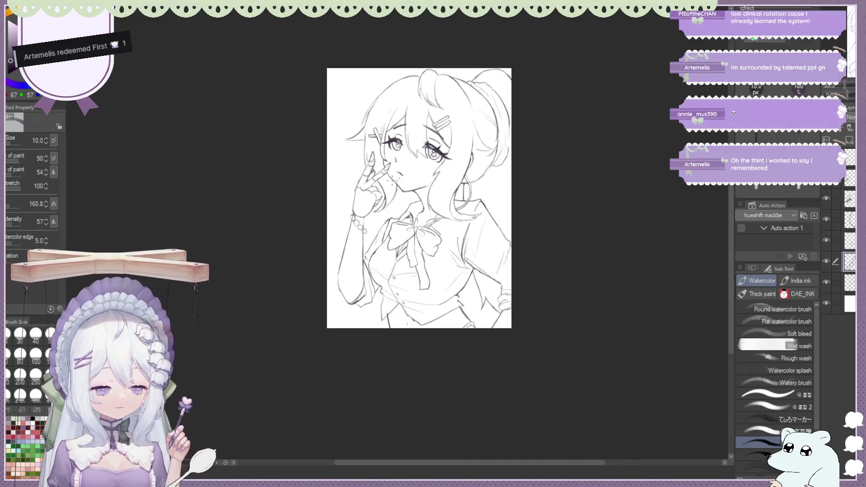
scroll(373, 207, "up", 2)
scroll(373, 206, "up", 2)
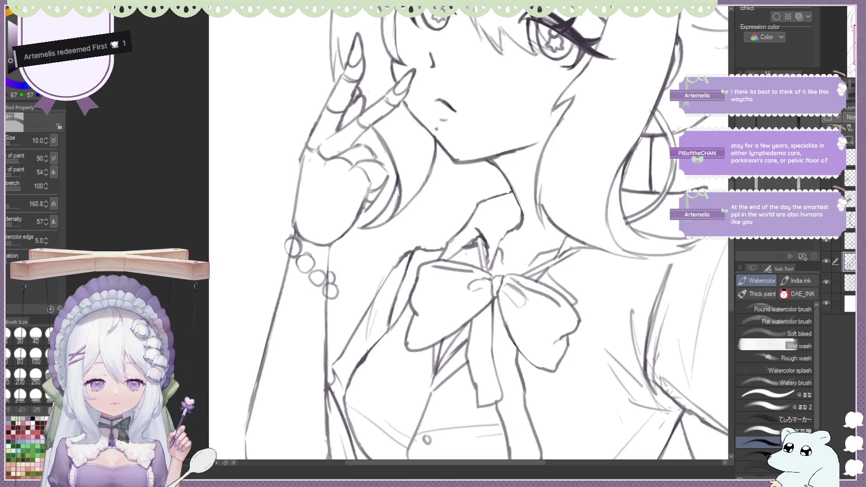
scroll(312, 223, "up", 1)
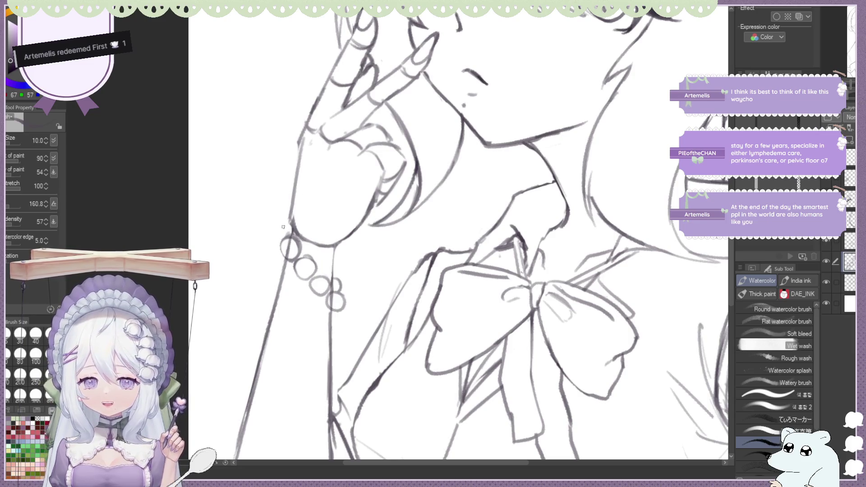
key("e")
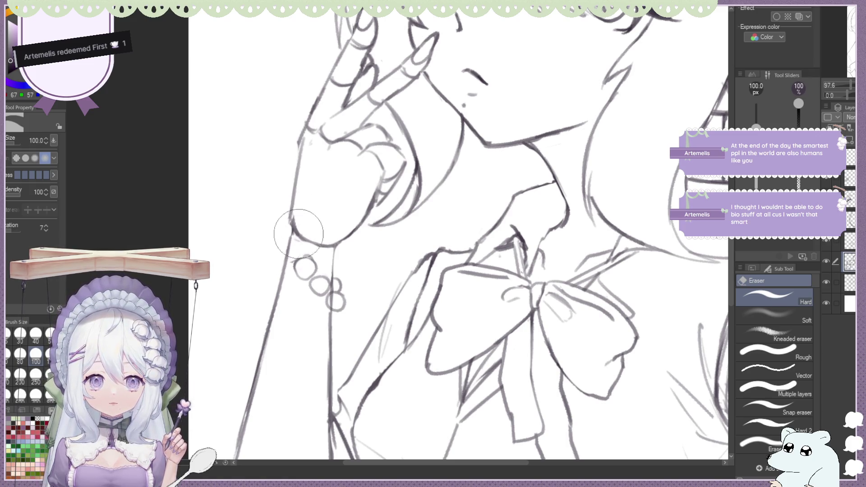
key("b")
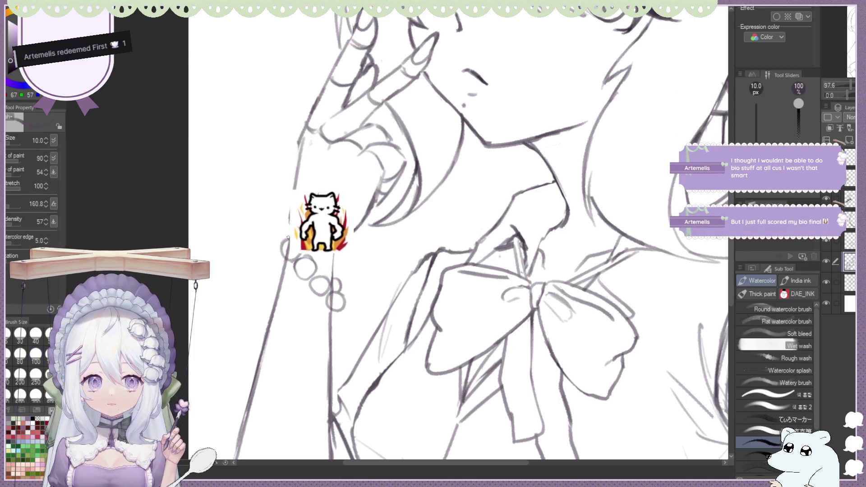
left_click_drag(286, 240, 289, 241)
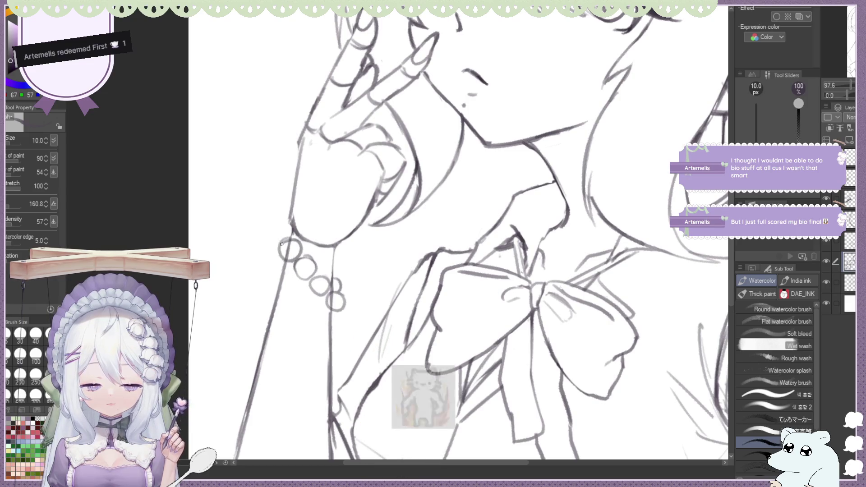
left_click_drag(322, 292, 321, 291)
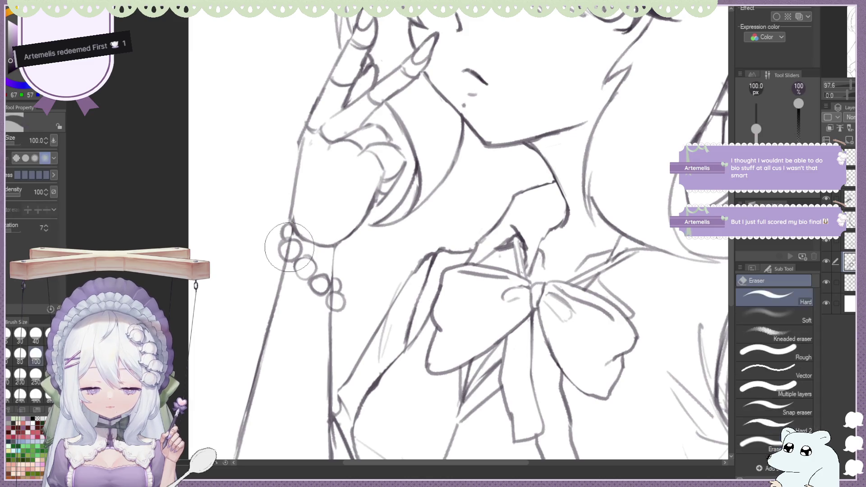
Erase the overlapping part of a bead outline with the large eraser.
key("e")
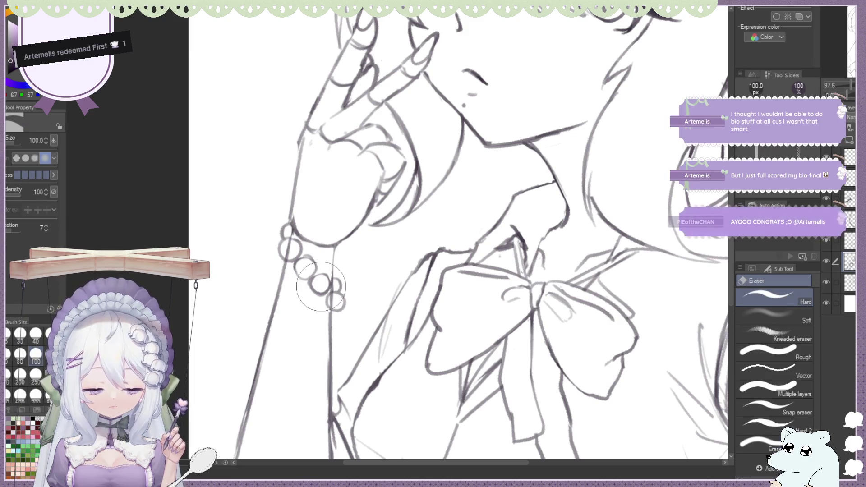
left_click_drag(319, 283, 322, 287)
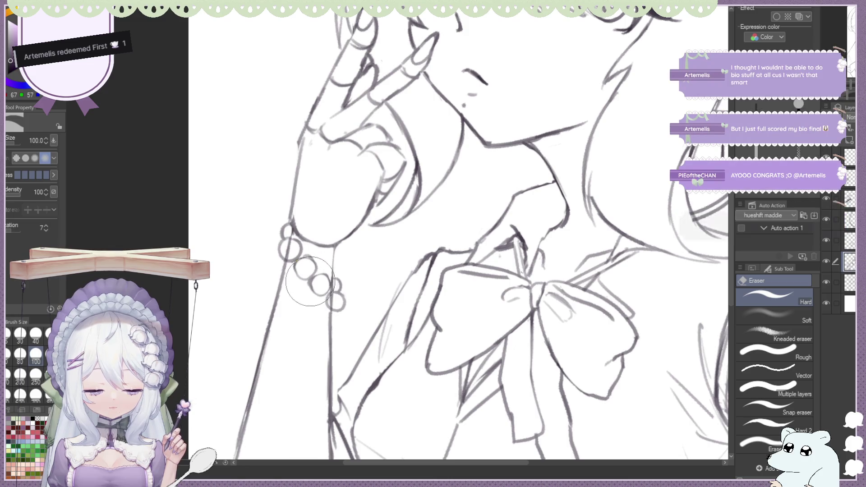
key("b")
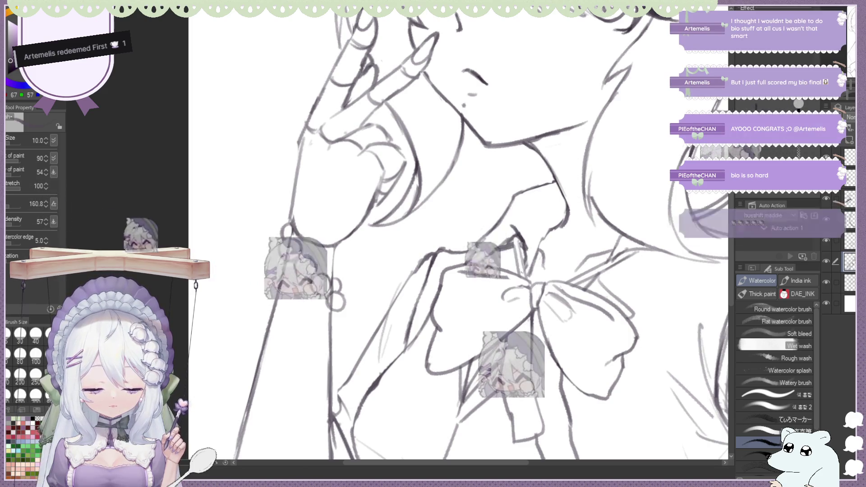
scroll(433, 237, "down", 3)
scroll(433, 237, "down", 1)
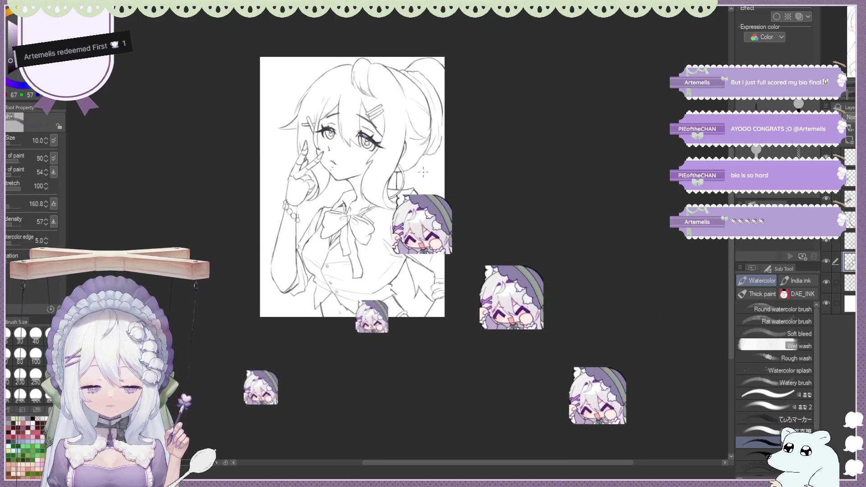
scroll(433, 237, "left", 2)
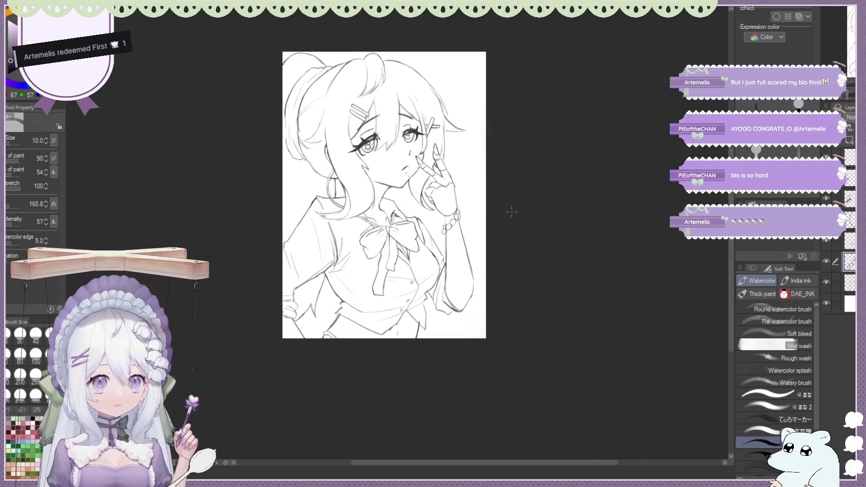
scroll(509, 207, "up", 2)
scroll(509, 207, "up", 2)
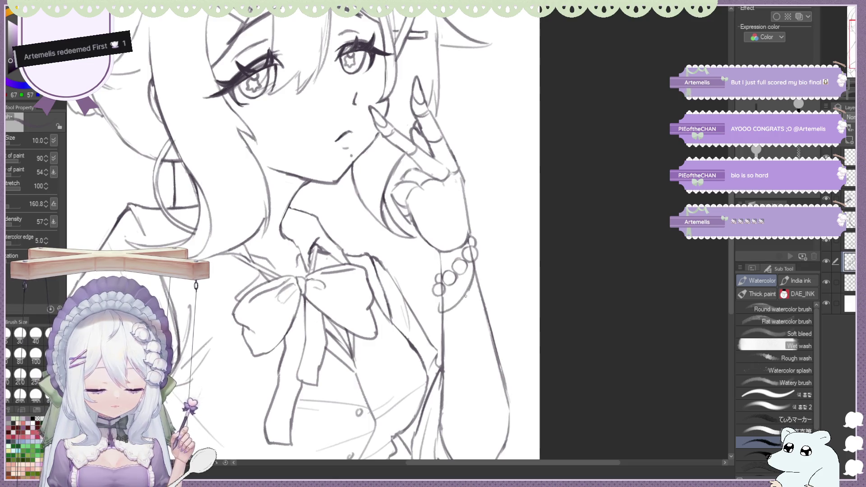
Touch up the bracelet beads with brush and eraser, undoing a stray stroke below the bracelet.
key("e")
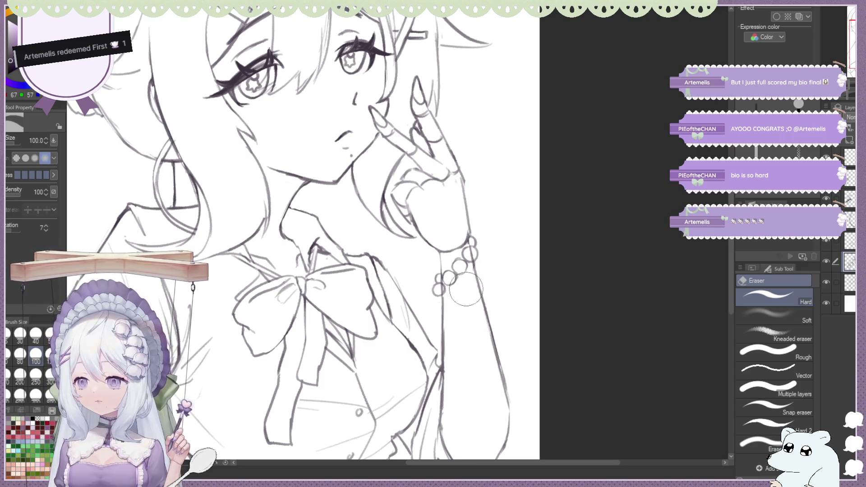
key("b")
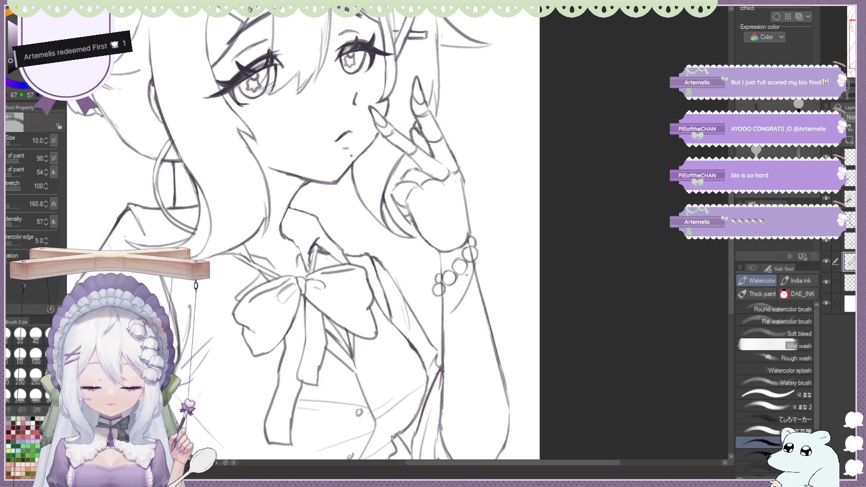
key("e")
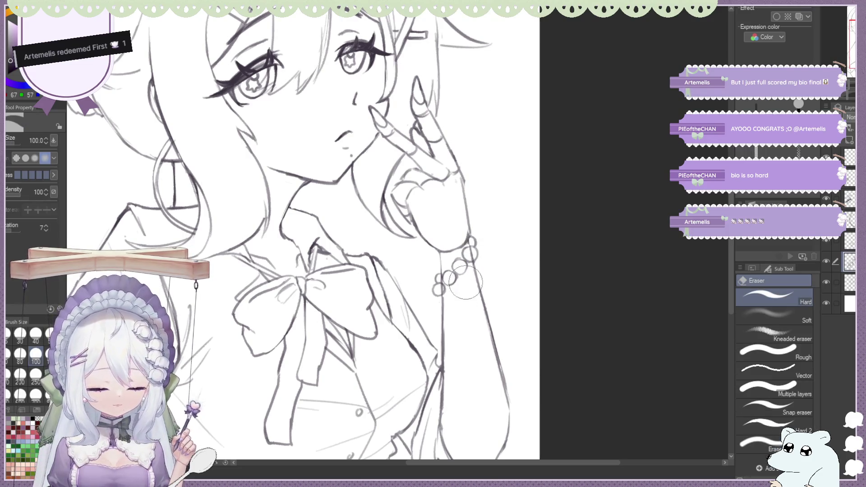
key("b")
key("ctrl+z")
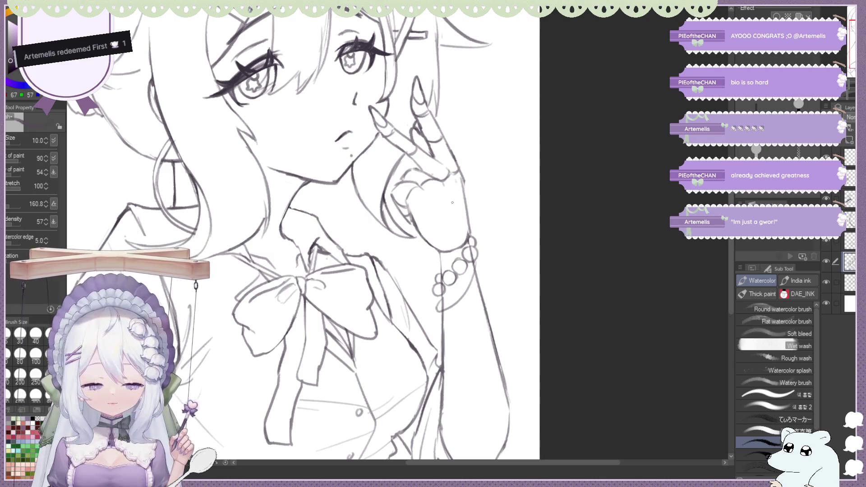
key("e")
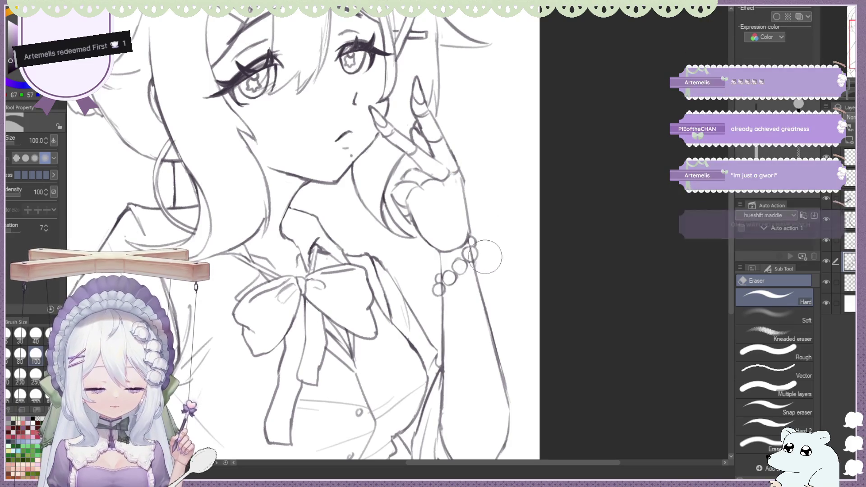
key("b")
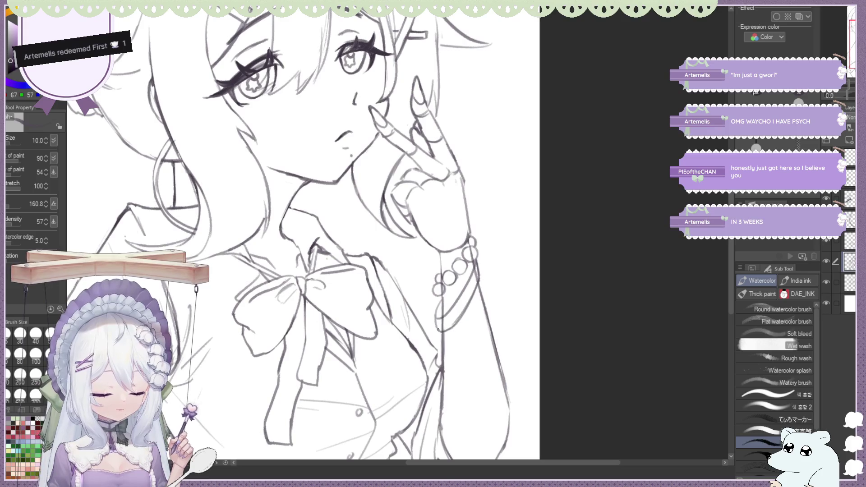
key("e")
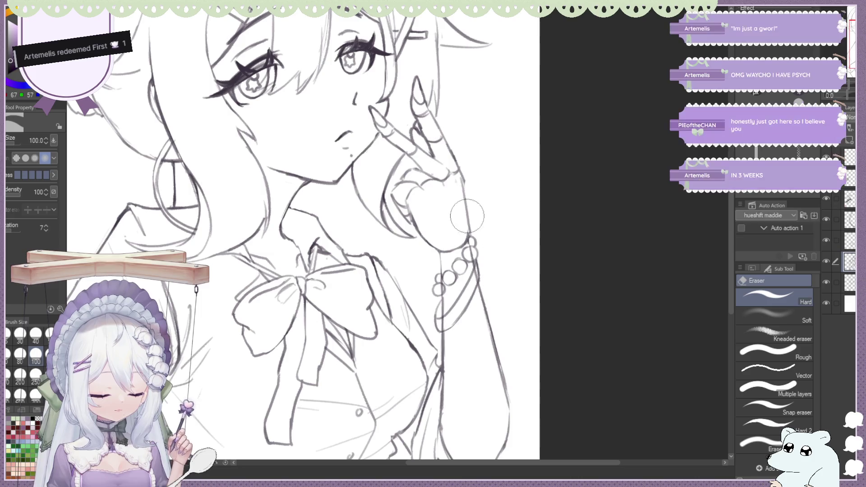
scroll(429, 186, "down", 2)
scroll(428, 185, "down", 2)
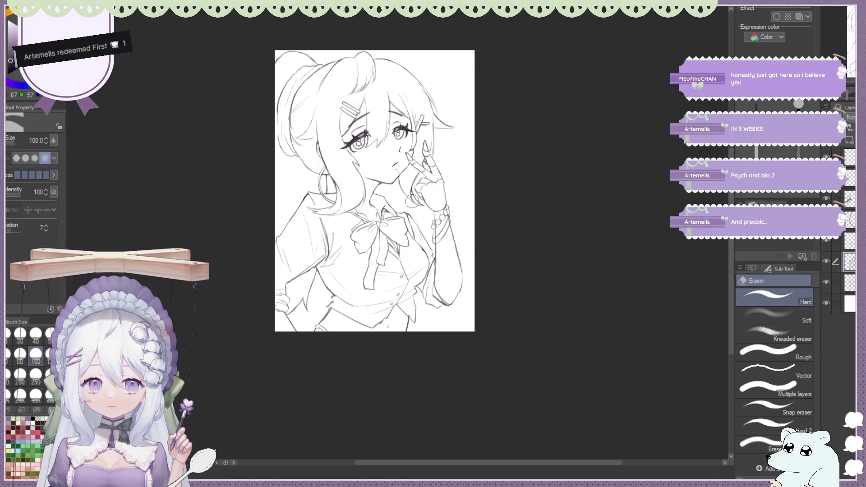
scroll(420, 274, "up", 2)
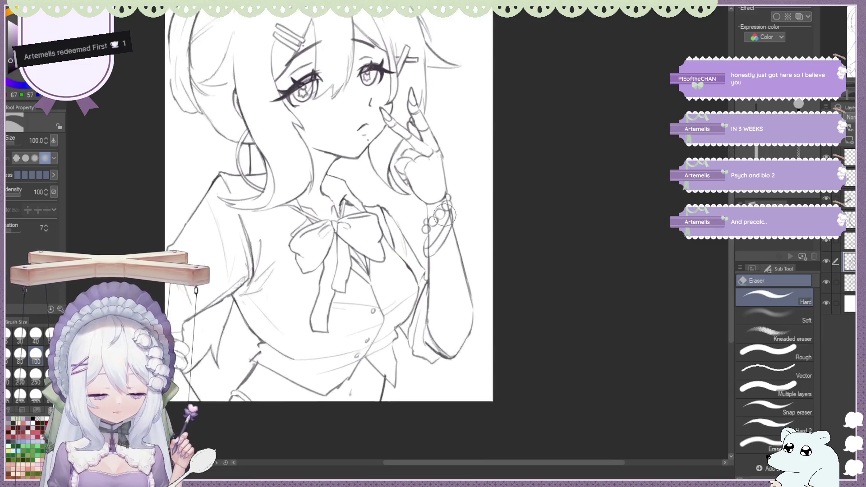
scroll(419, 274, "up", 2)
scroll(420, 273, "up", 2)
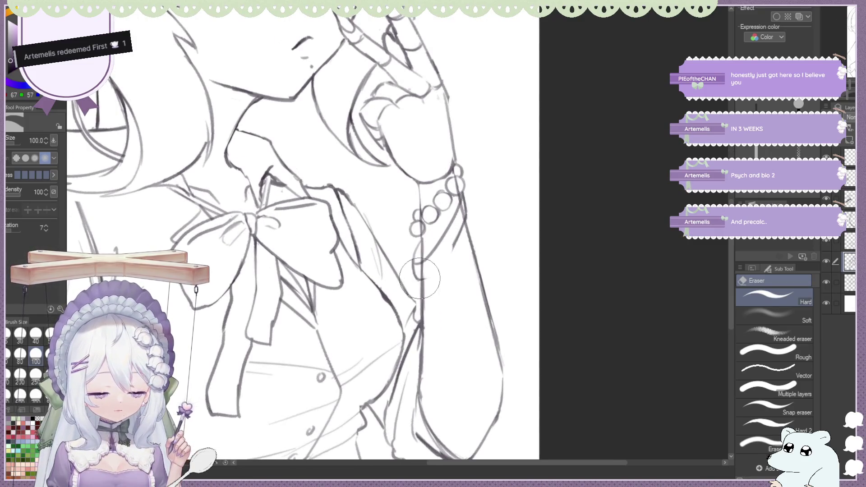
Draw an extra small bead on the bracelet at the raised wrist.
key("b")
key("e")
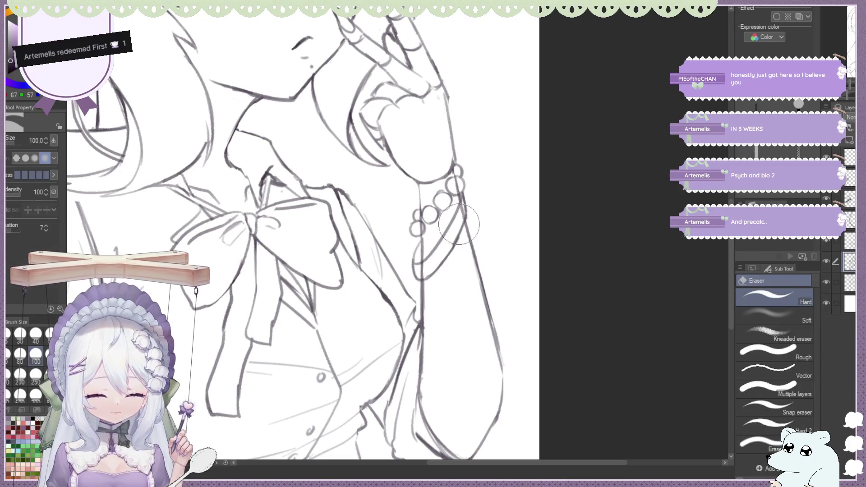
key("b")
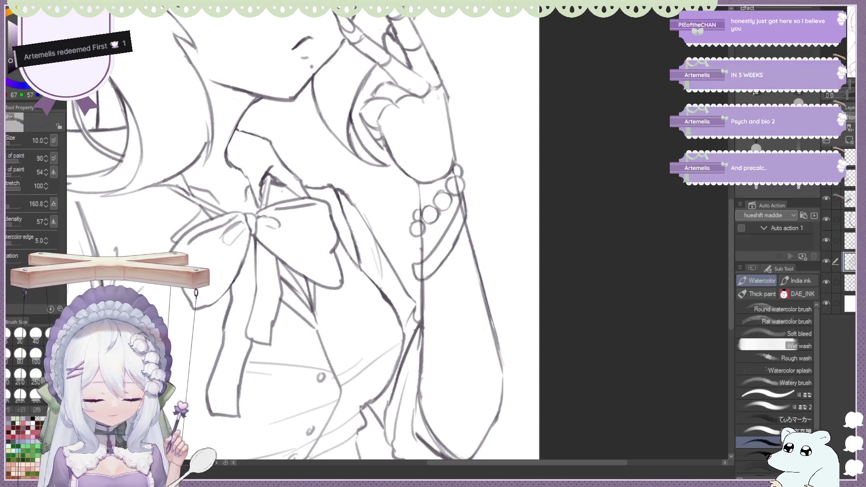
left_click_drag(433, 216, 439, 204)
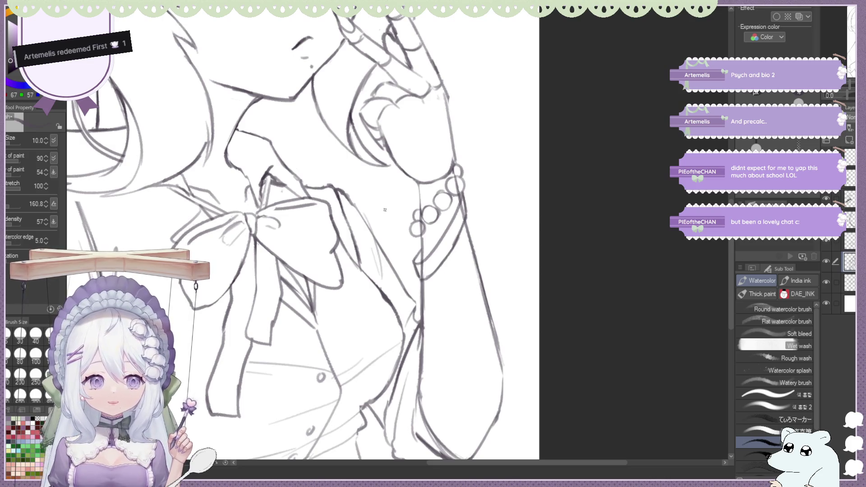
scroll(500, 140, "down", 5)
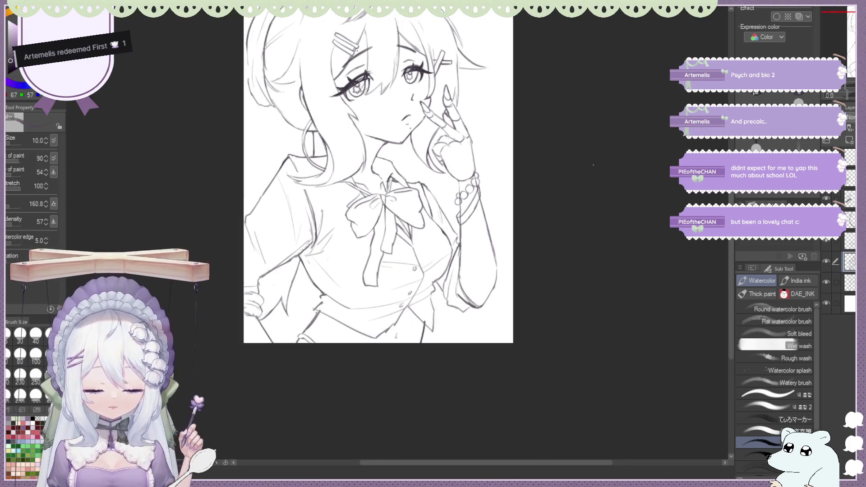
scroll(508, 200, "up", 5)
scroll(507, 201, "down", 2)
scroll(507, 201, "up", 3)
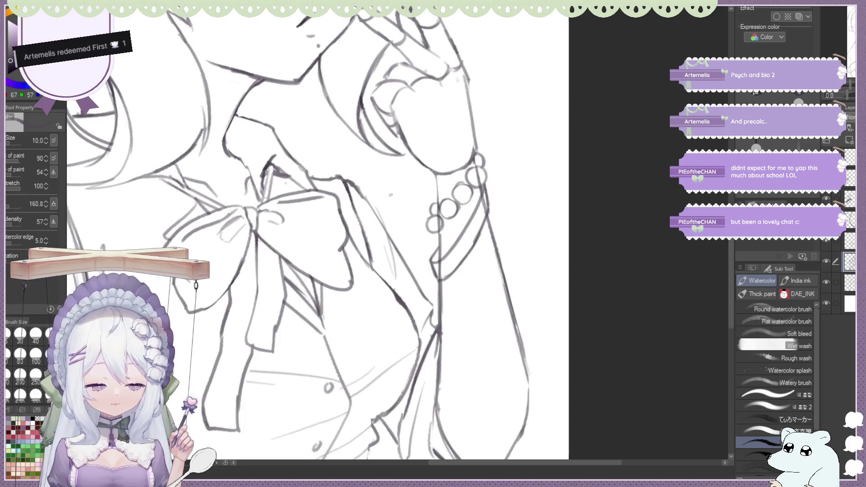
key("e")
key("b")
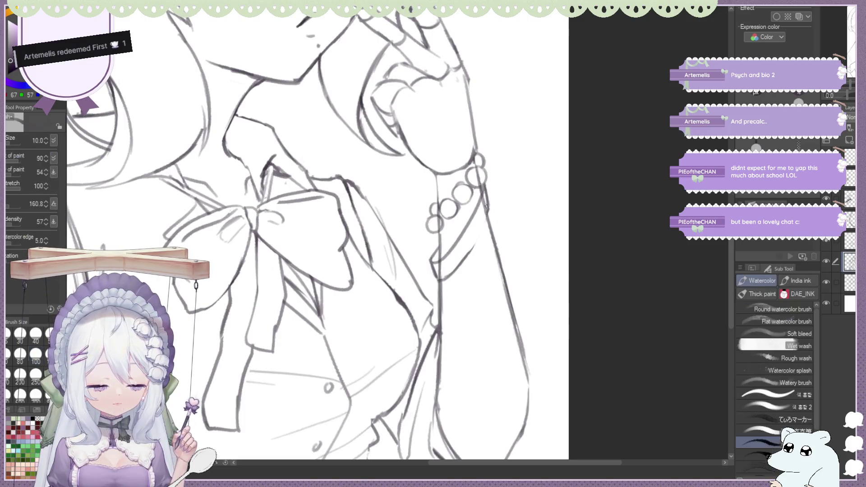
key("e")
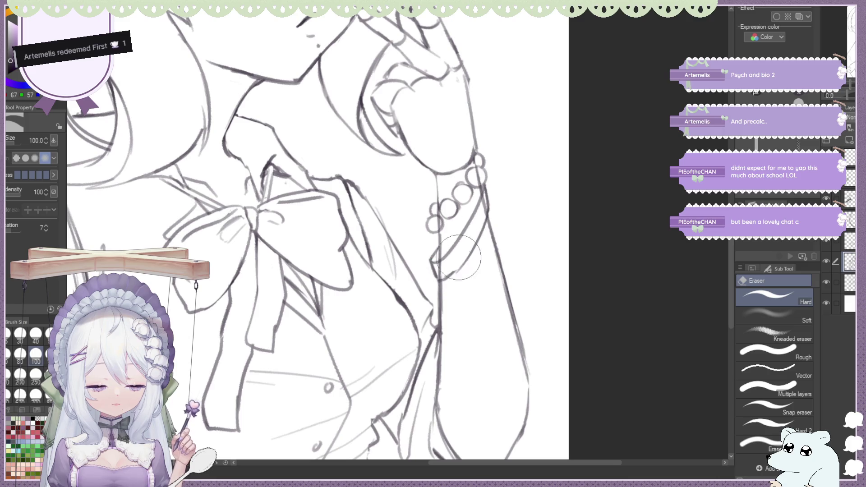
key("b")
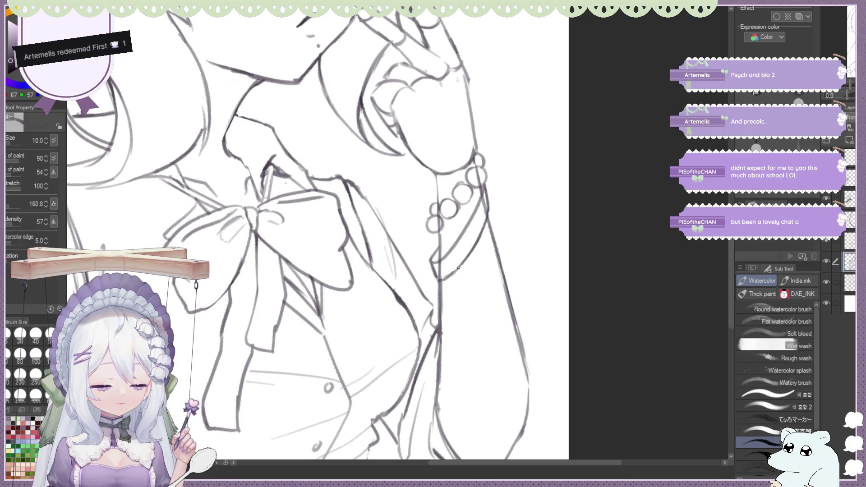
key("ctrl+minus")
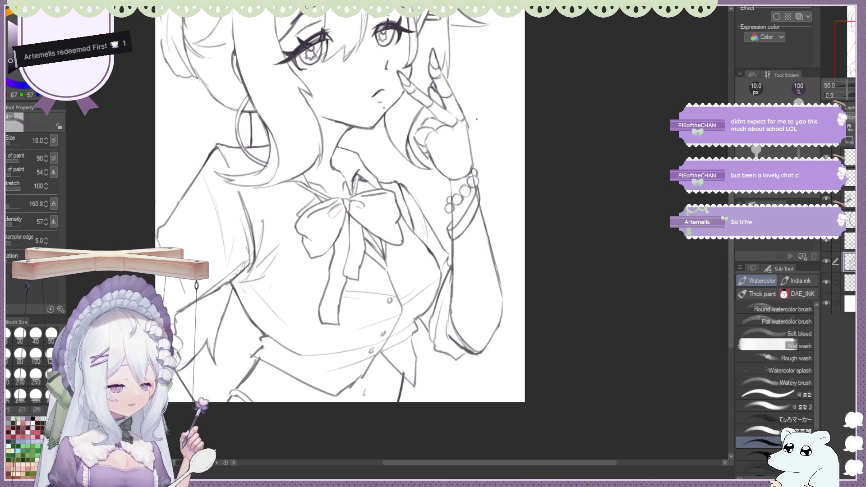
scroll(542, 247, "down", 3)
scroll(541, 247, "up", 5)
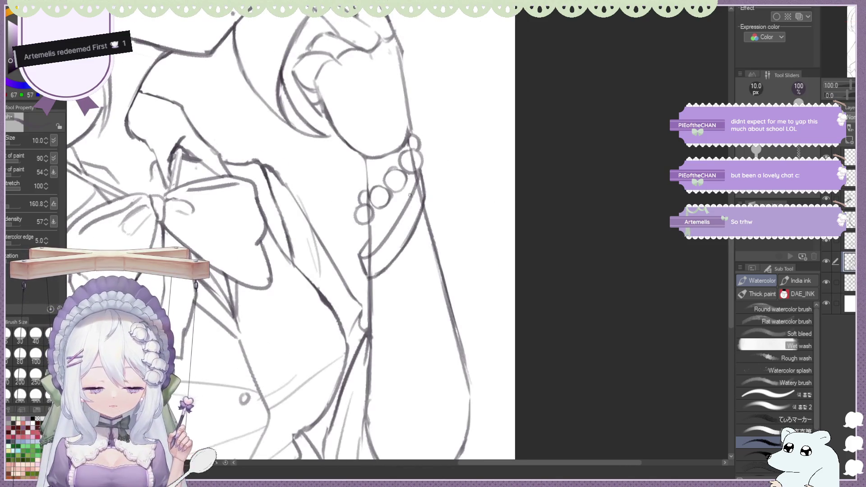
Undo a misplaced arm line by the bracelet and clean the area with alternating eraser and brush.
left_click_drag(427, 204, 368, 291)
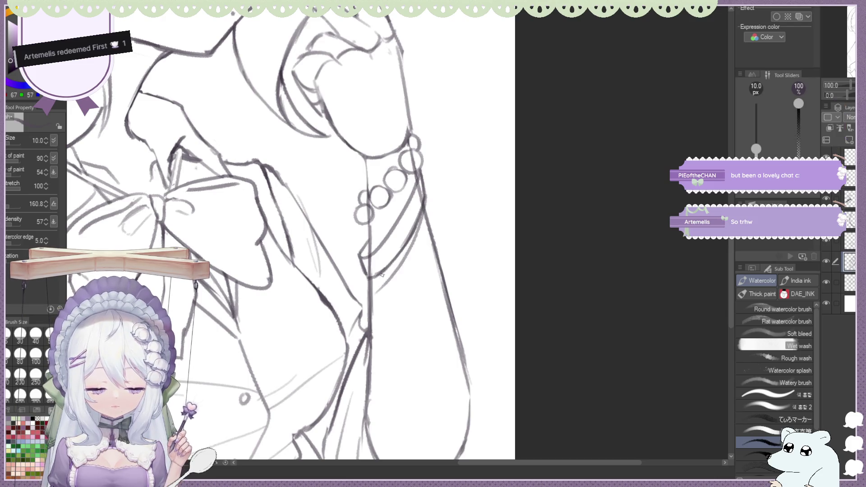
key("ctrl+z")
key("ctrl+z")
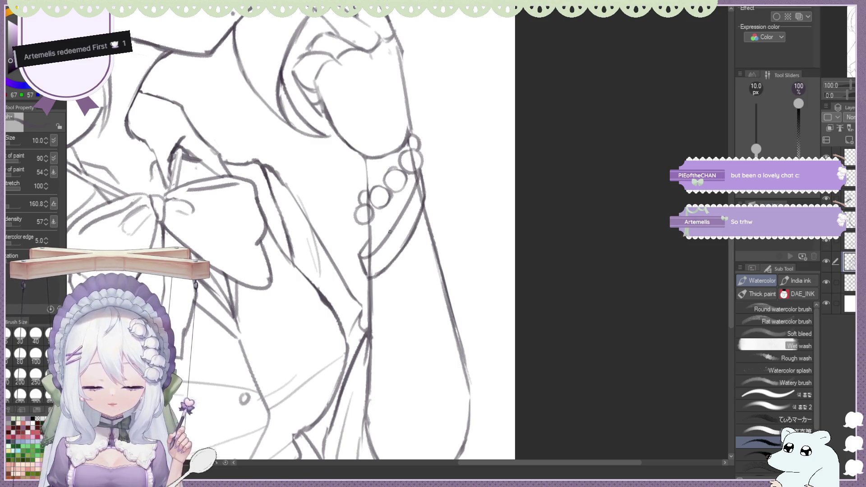
key("e")
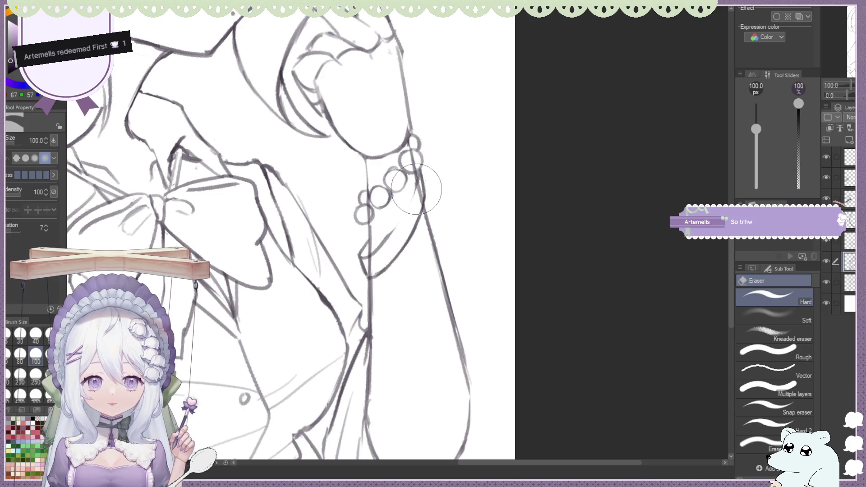
key("b")
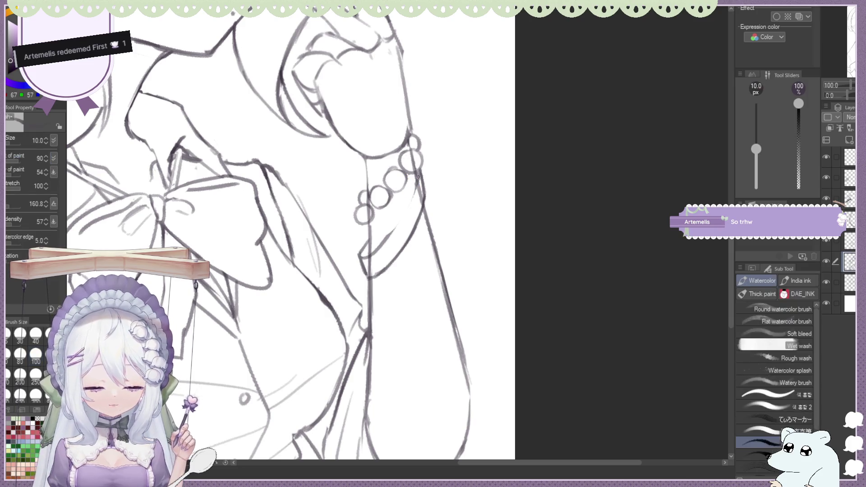
key("e")
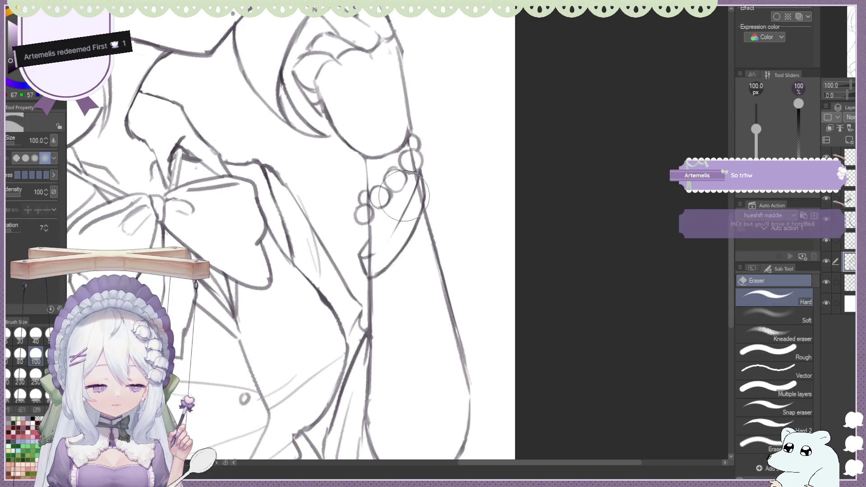
key("b")
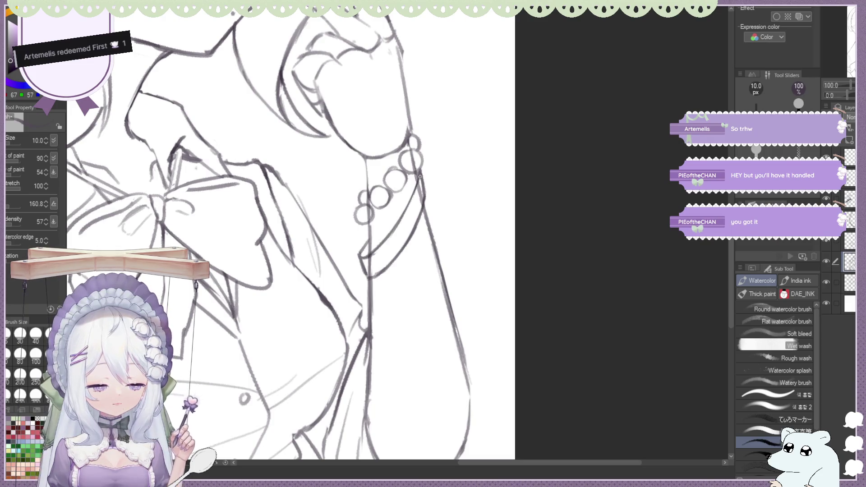
key("e")
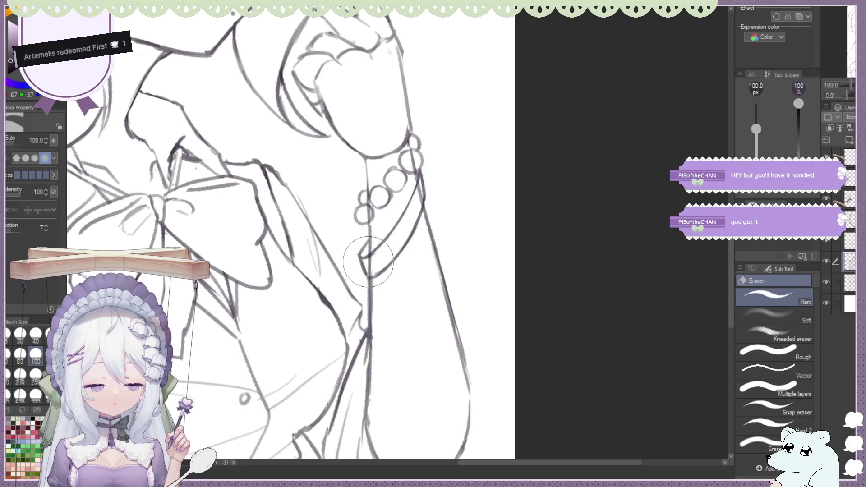
key("b")
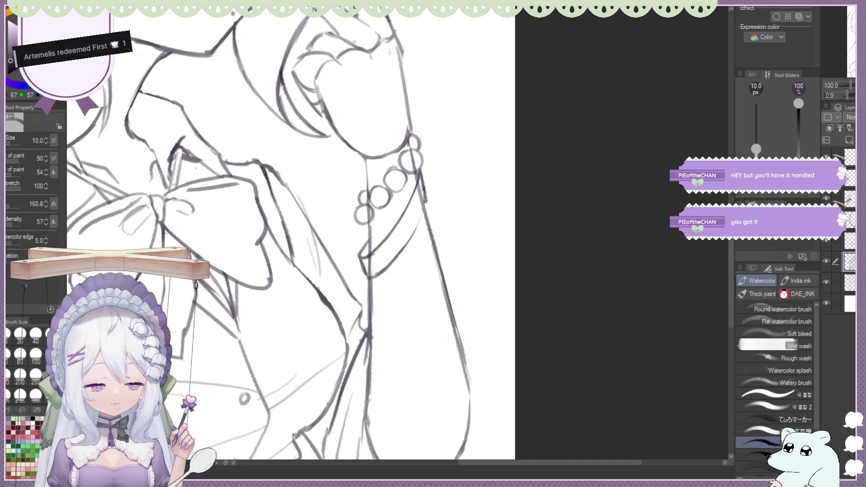
key("e")
key("b")
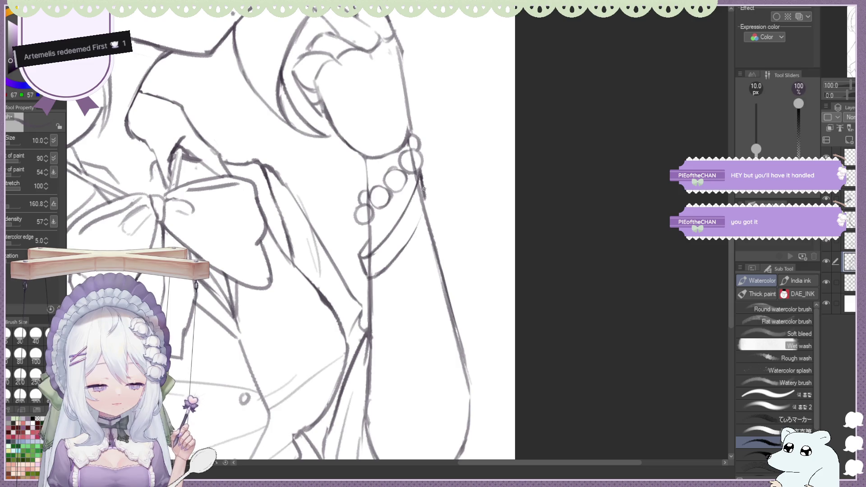
key("e")
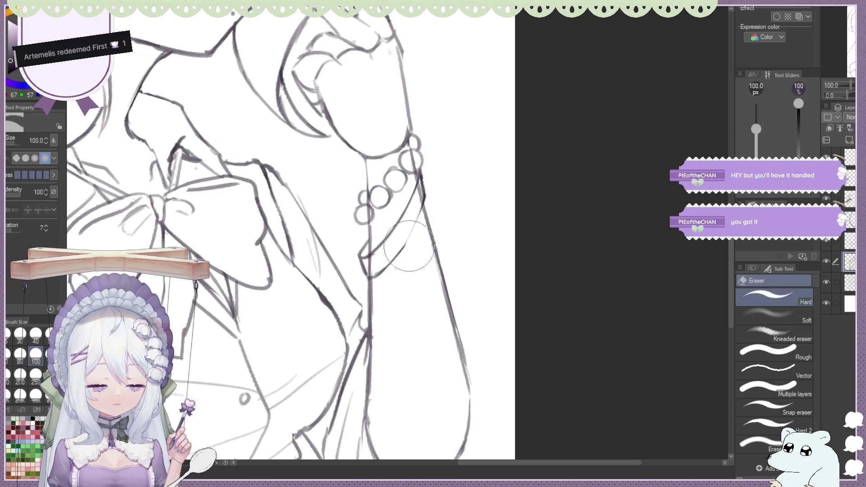
key("b")
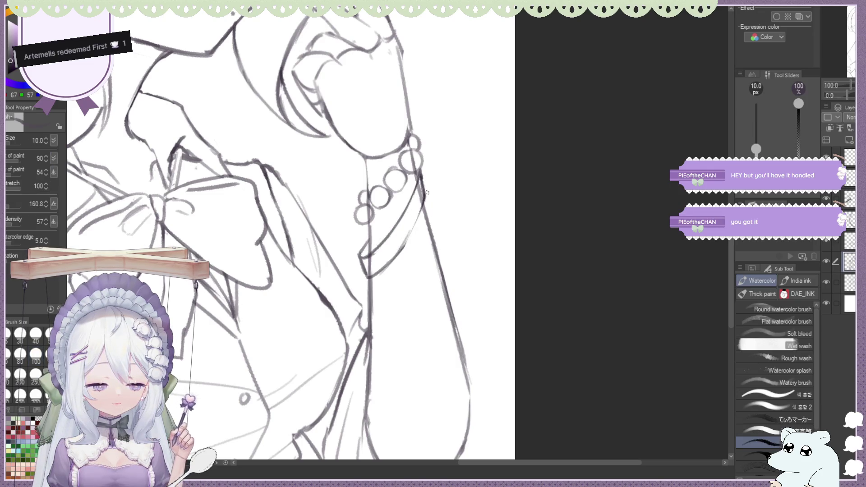
Erase the rough sleeve cuff line near the beads and redraw it with a short stroke along the sleeve edge.
key("e")
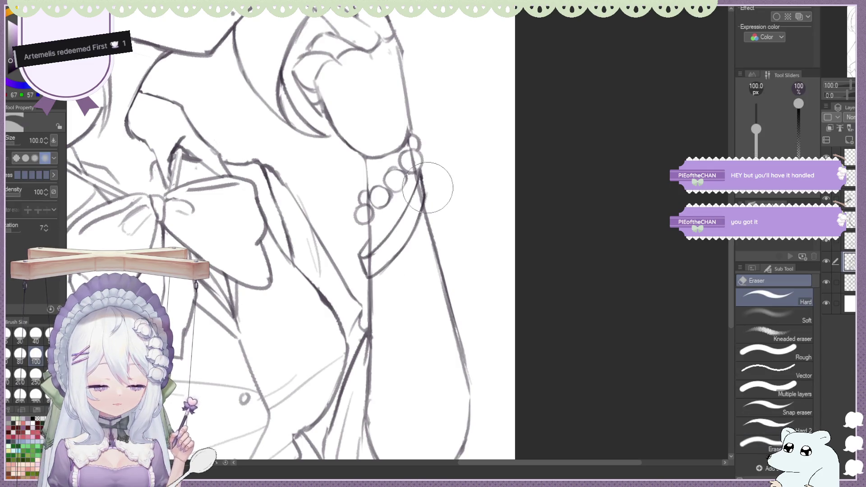
key("b")
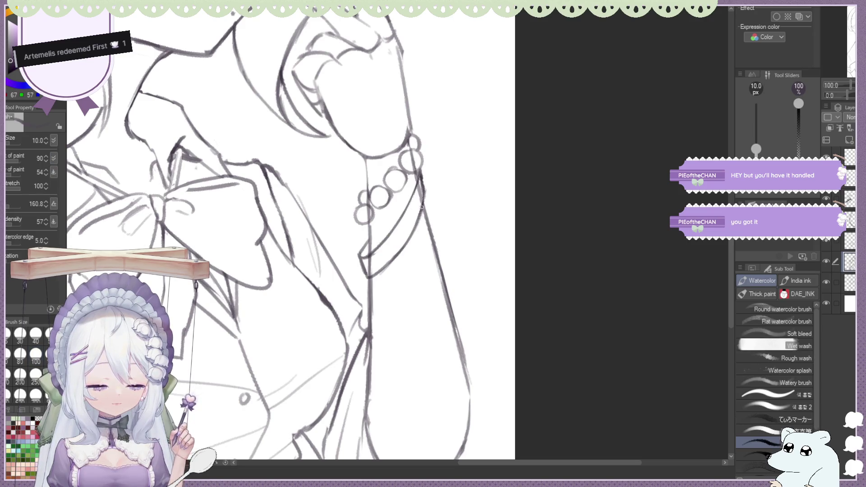
key("e")
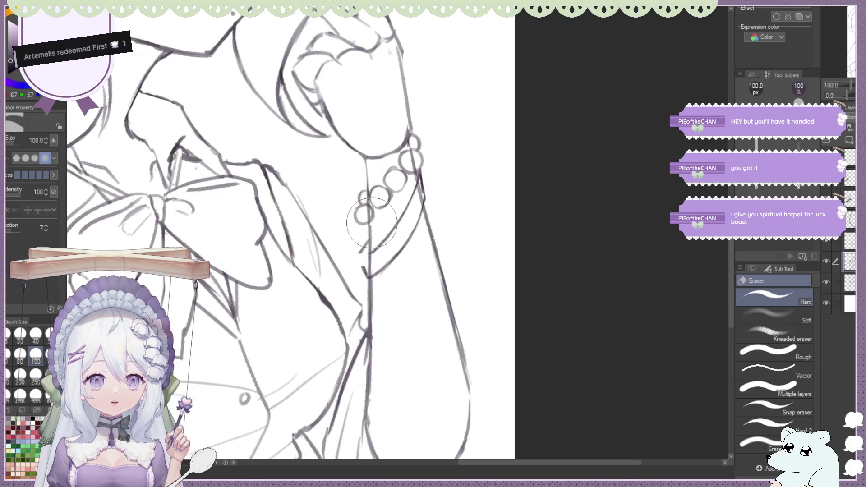
key("b")
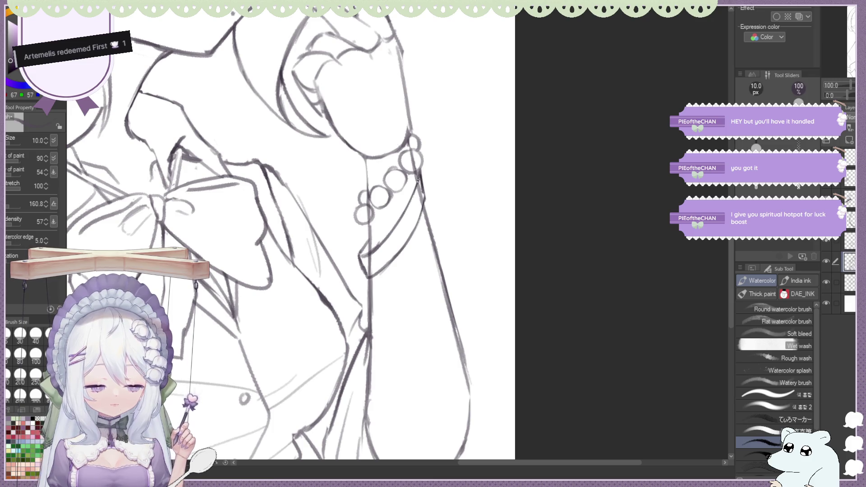
key("e")
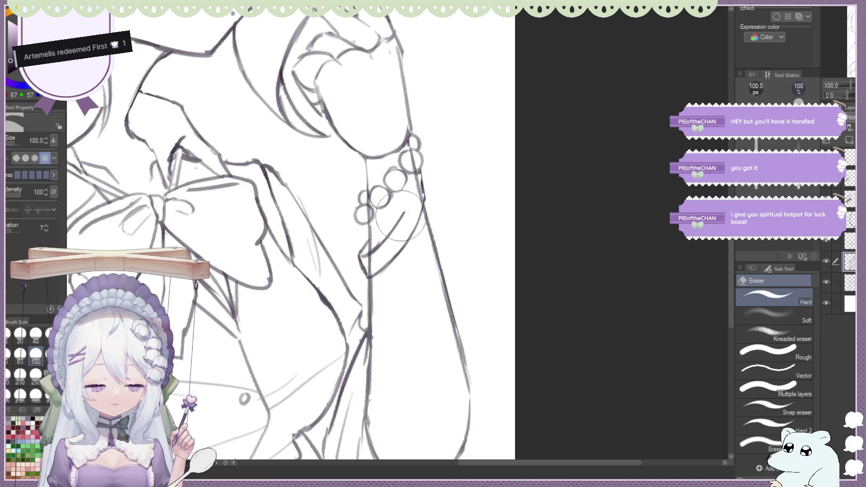
key("b")
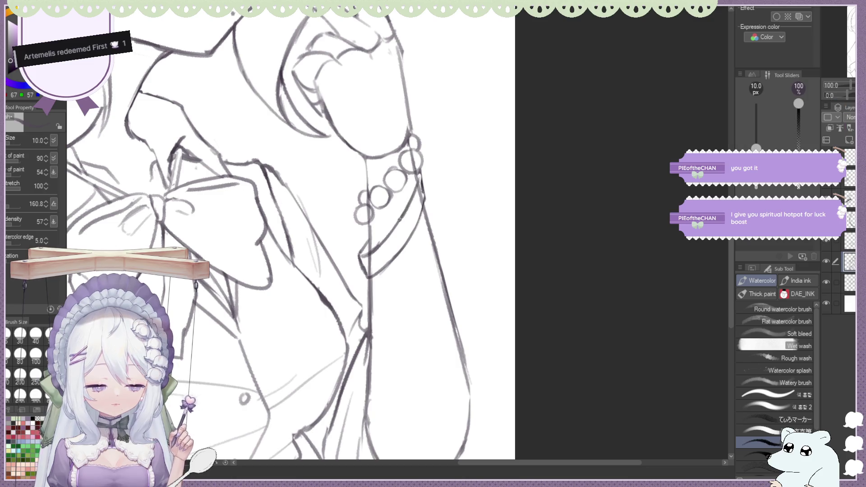
left_click_drag(418, 172, 425, 194)
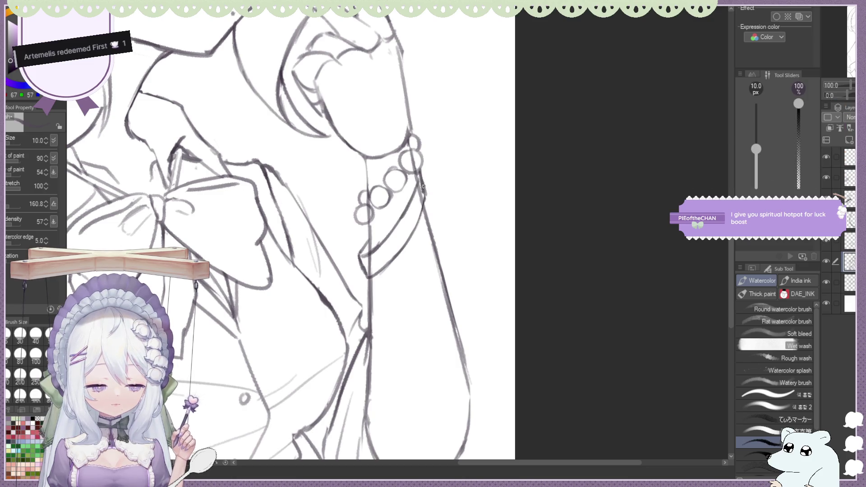
key("e")
key("b")
key("e")
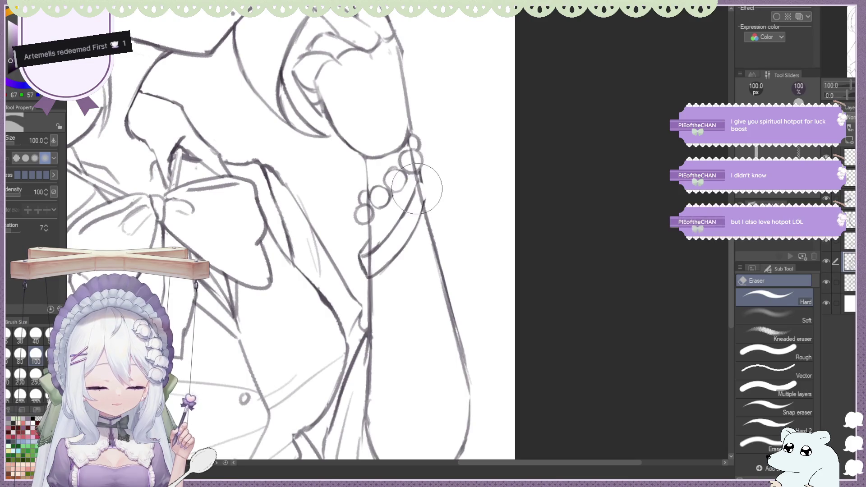
key("b")
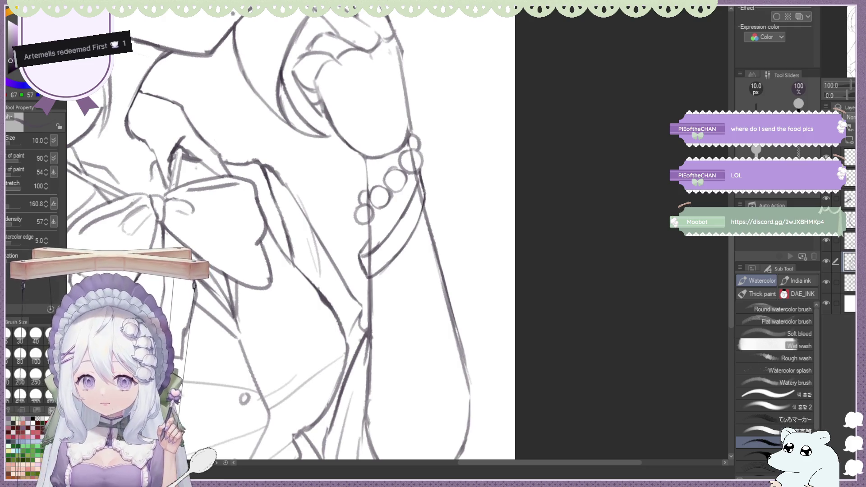
key("ctrl+minus")
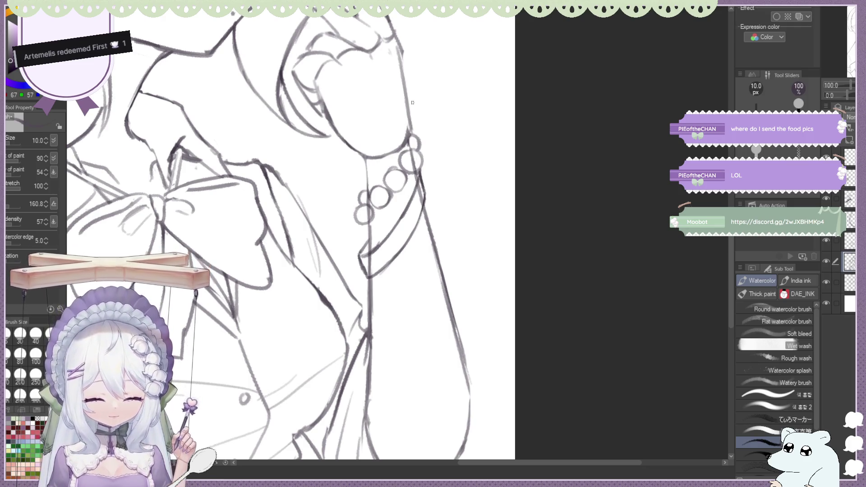
Zoom onto the bow and arm and attempt the curve along the bow edge, undoing each unsatisfactory stroke.
key("ctrl+minus")
key("ctrl+minus")
key("ctrl+minus")
key("ctrl+plus")
key("ctrl+plus")
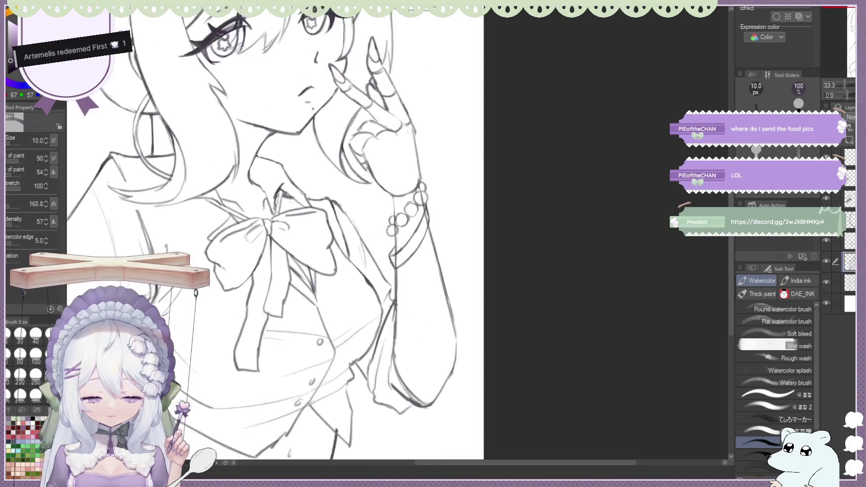
key("ctrl+plus")
mouse_move(428, 238)
left_mouse_down()
mouse_move(401, 313)
mouse_move(382, 334)
left_mouse_up()
key("ctrl+z")
key("ctrl+z")
left_click_drag(430, 233, 373, 335)
key("ctrl+z")
left_click_drag(431, 233, 369, 326)
key("ctrl+z")
mouse_move(433, 229)
left_mouse_down()
mouse_move(370, 325)
mouse_move(373, 348)
left_mouse_up()
Settle the bow-edge curve with final strokes and fit the whole drawing in the window.
key("ctrl+z")
left_click_drag(431, 236, 374, 338)
key("ctrl+z")
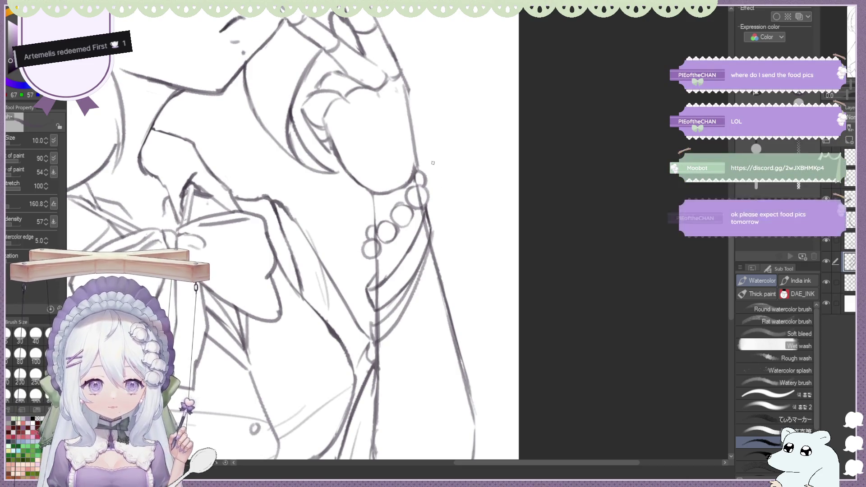
left_click_drag(433, 236, 376, 337)
key("ctrl+z")
left_click_drag(433, 236, 376, 338)
left_click_drag(430, 243, 377, 337)
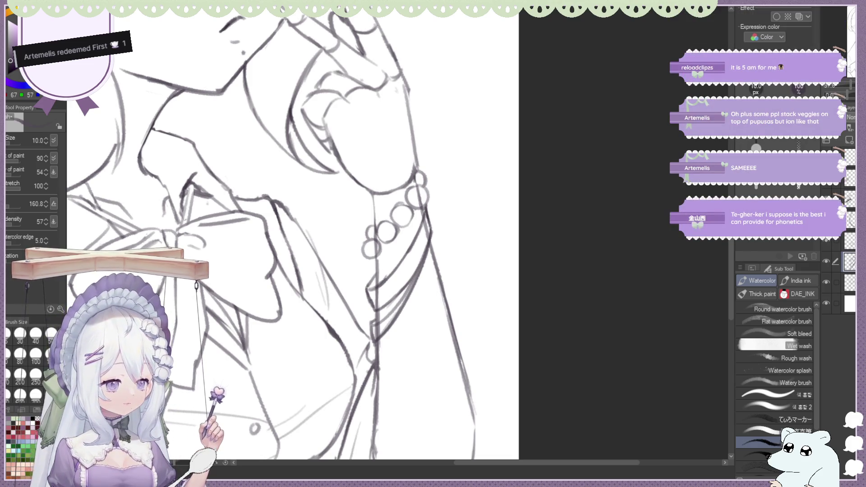
key("ctrl+0")
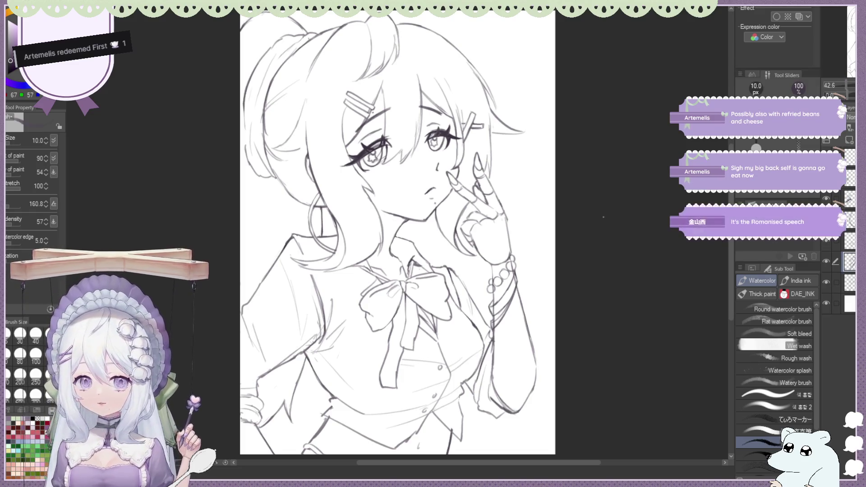
Zoom out and toggle the sketch layer's visibility to check it, keeping it active.
key("ctrl+minus")
key("ctrl+minus")
left_click(826, 281)
left_click(841, 304)
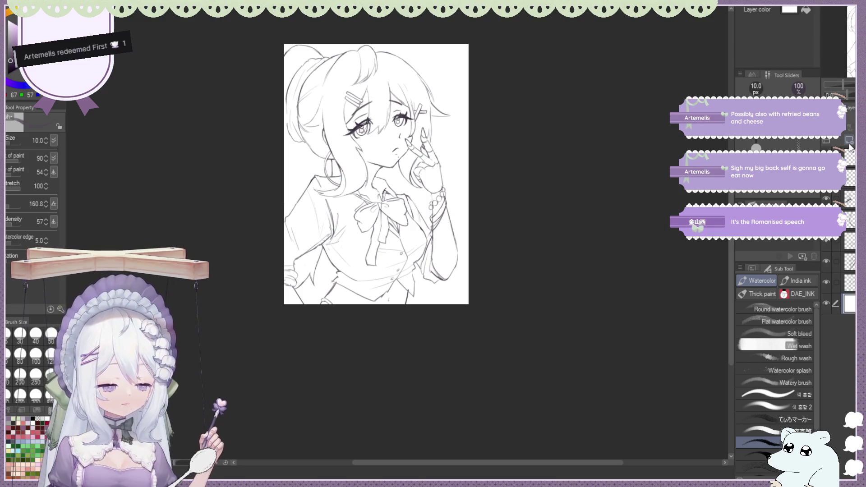
left_click(834, 285)
left_click(825, 281)
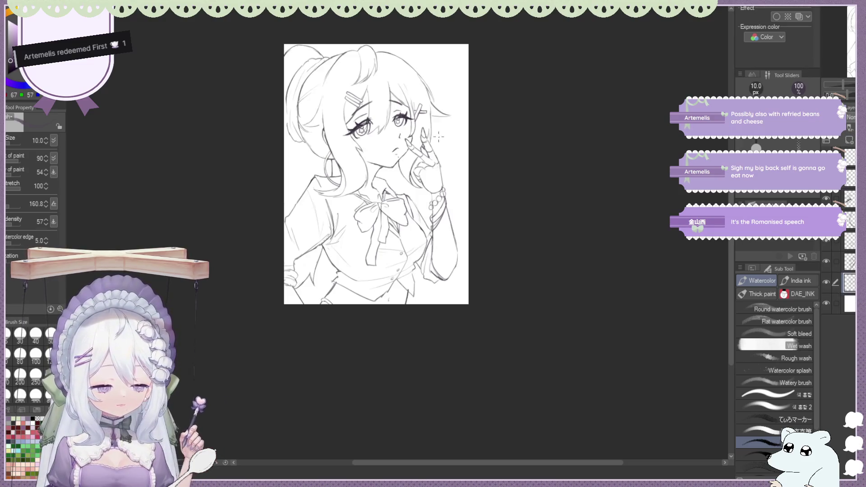
scroll(439, 137, "up", 2)
scroll(438, 137, "up", 2)
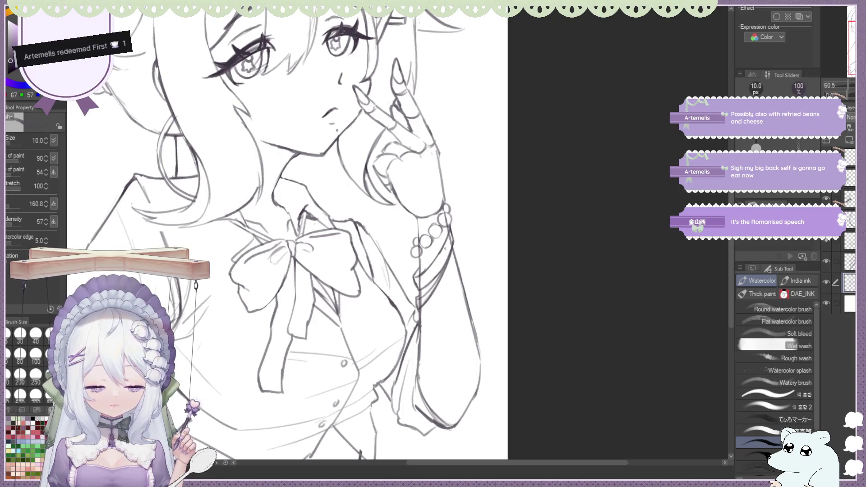
Erase stray lines along the sleeve near the wrist.
key("e")
mouse_move(426, 274)
left_mouse_down()
mouse_move(418, 308)
mouse_move(421, 301)
left_mouse_up()
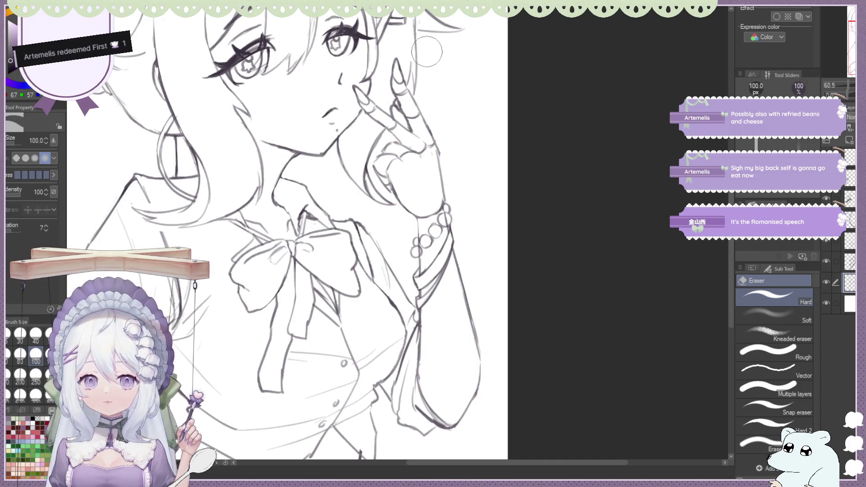
scroll(505, 79, "down", 1)
scroll(473, 141, "down", 1)
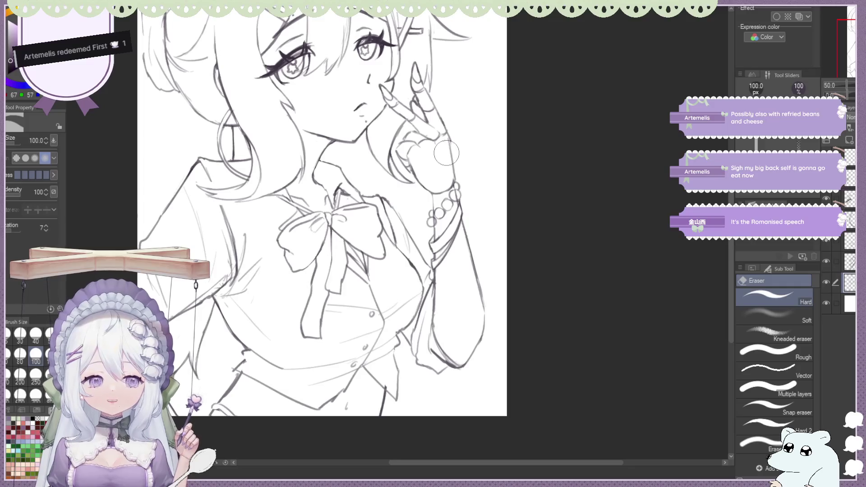
scroll(436, 144, "down", 1)
scroll(375, 95, "down", 1)
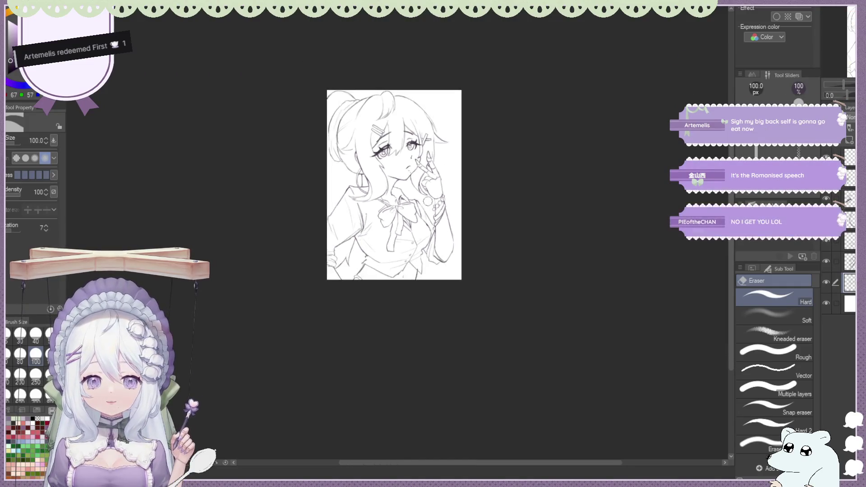
scroll(446, 114, "up", 1)
scroll(461, 146, "up", 1)
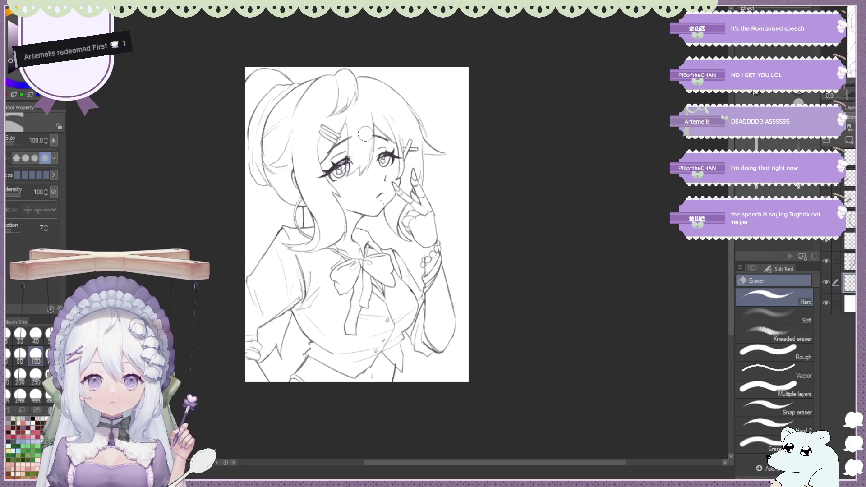
scroll(348, 119, "up", 2)
scroll(333, 117, "down", 1)
scroll(331, 118, "down", 1)
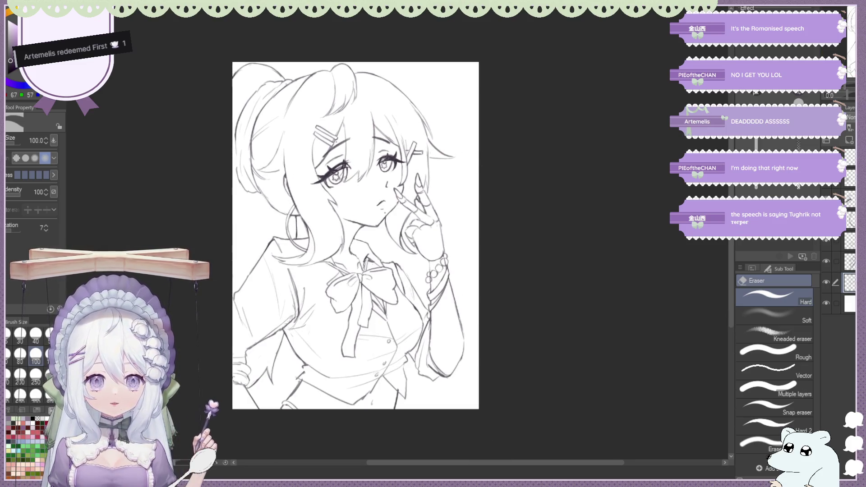
scroll(827, 281, "up", 1)
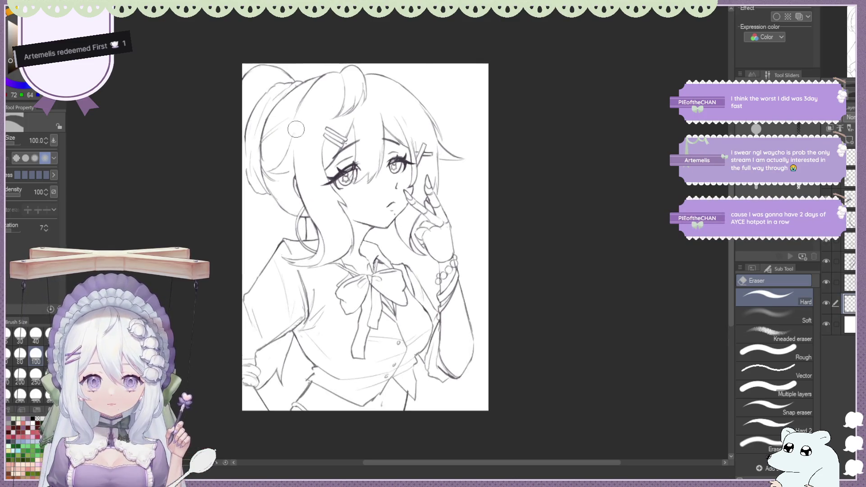
scroll(329, 154, "up", 2)
scroll(345, 156, "down", 1)
scroll(358, 152, "up", 1)
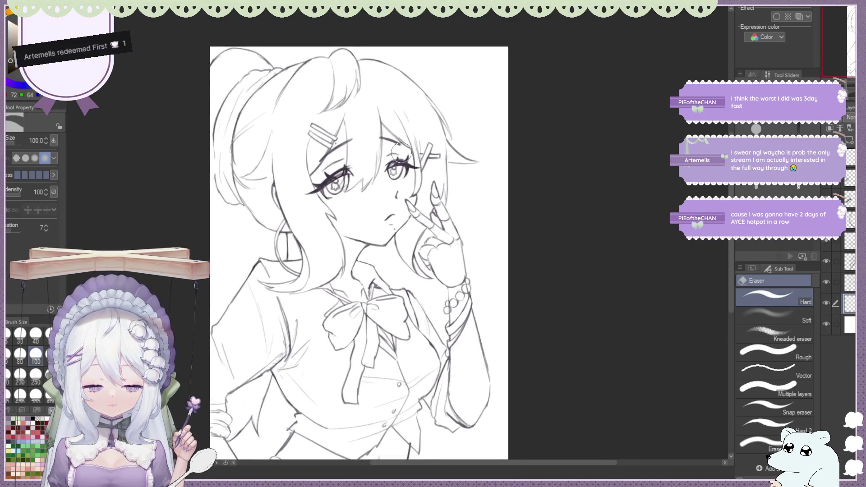
scroll(373, 147, "down", 1)
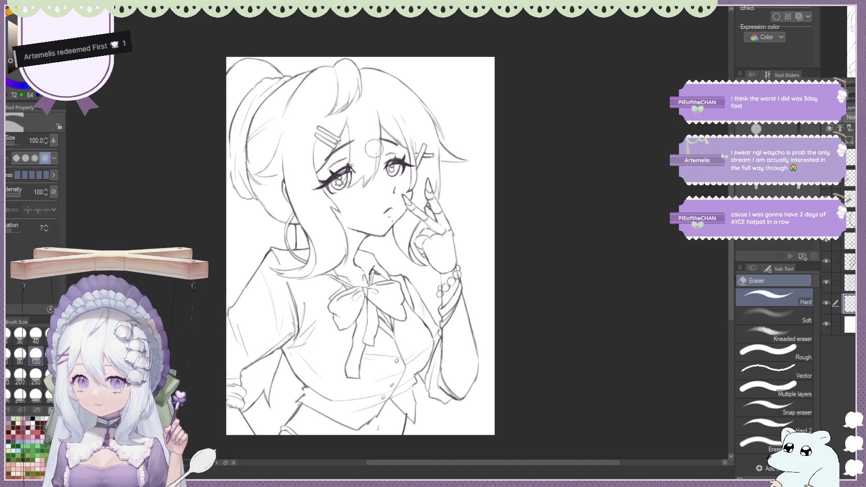
key("m")
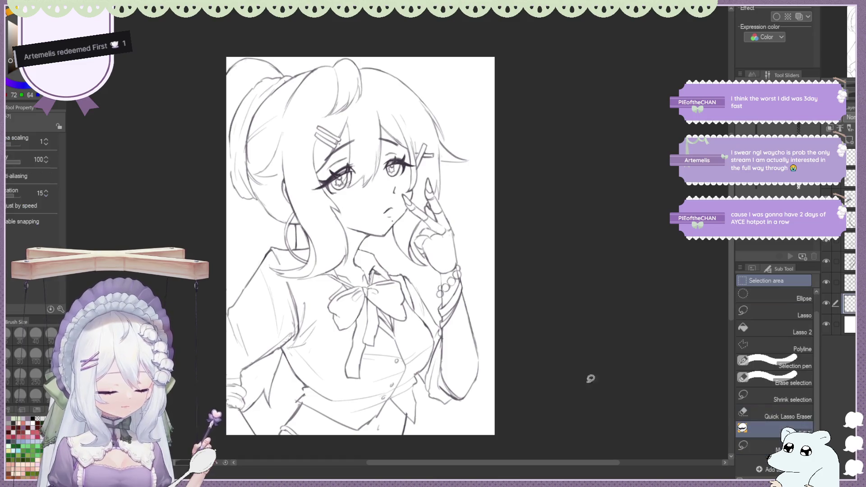
scroll(589, 378, "down", 1)
scroll(588, 379, "up", 1)
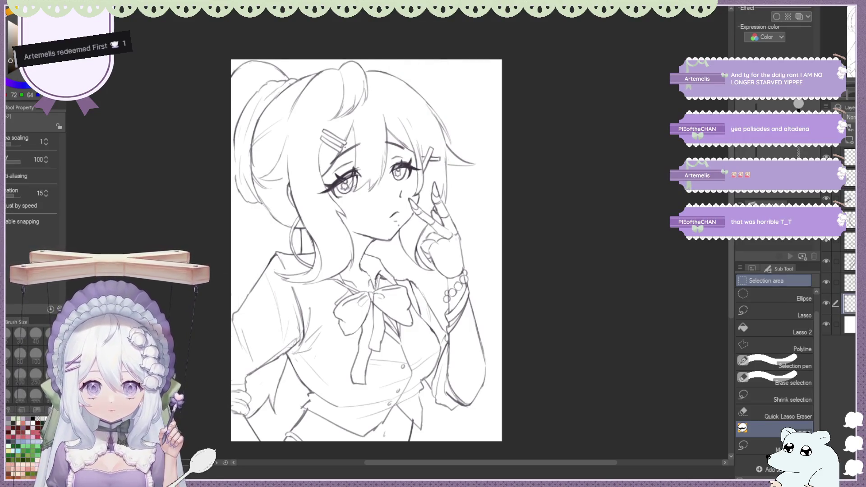
Undo an accidental stroke over the left hair.
left_click_drag(240, 137, 234, 174)
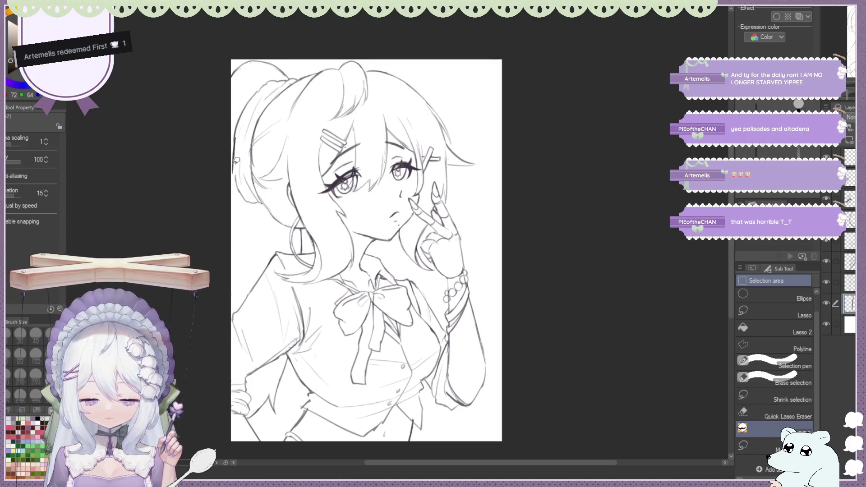
key("ctrl+z")
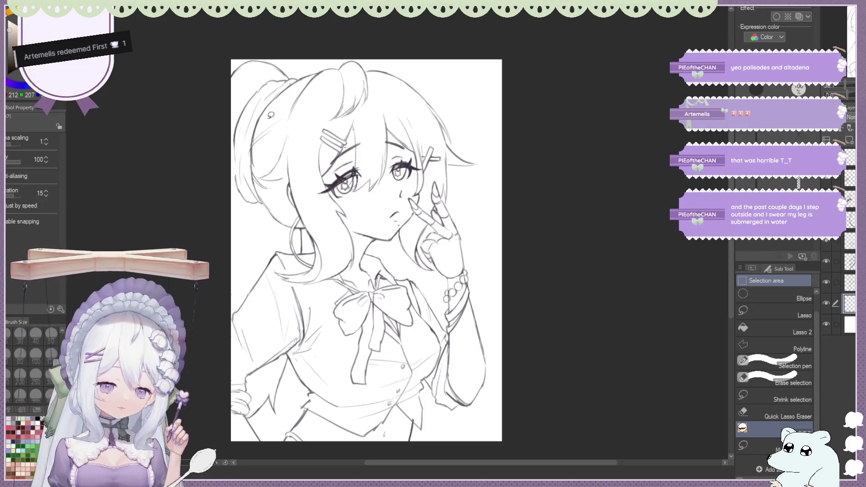
left_click_drag(270, 115, 245, 110)
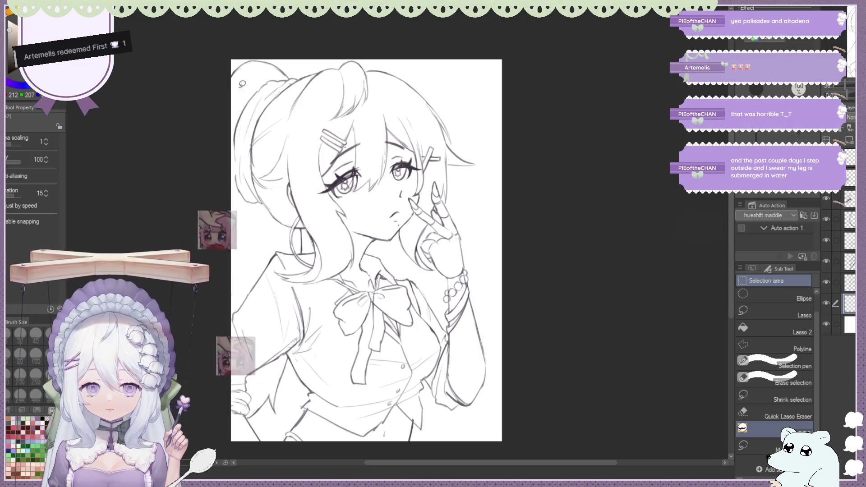
Lasso-fill the left hair and ponytail down to the lower-left with flat grey, then fit the canvas to the window.
left_click_drag(291, 80, 342, 255)
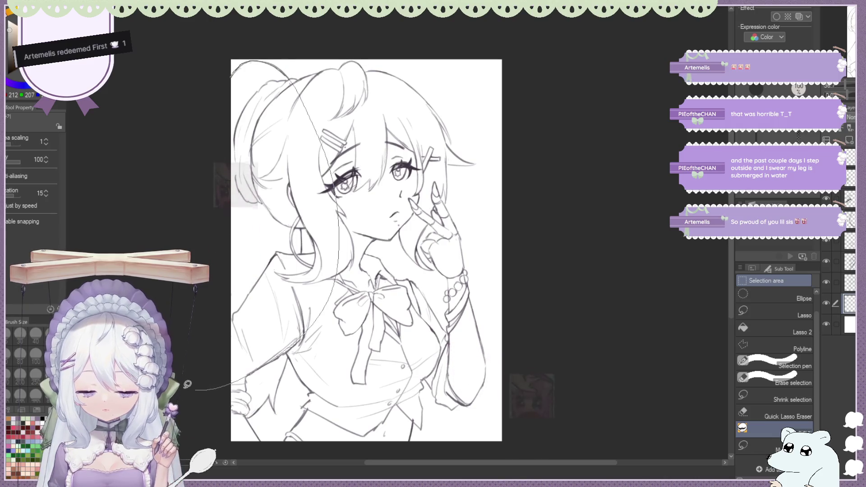
left_click_drag(342, 253, 219, 90)
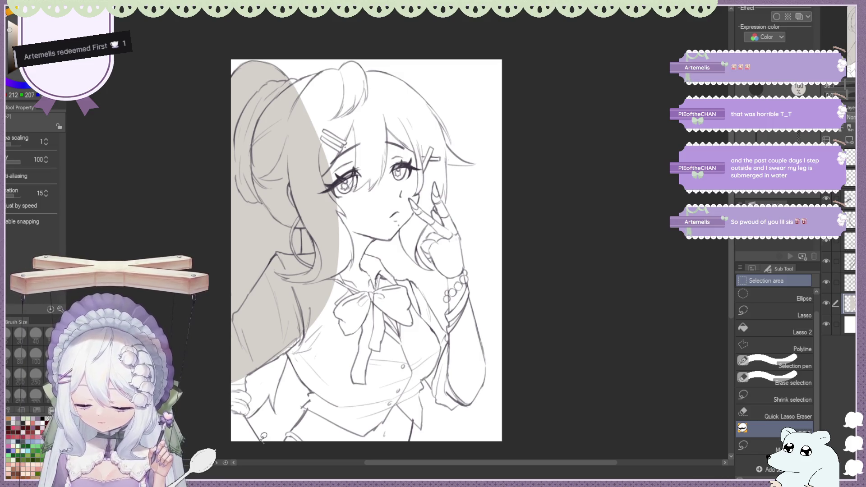
mouse_move(264, 406)
left_mouse_down()
mouse_move(192, 368)
mouse_move(224, 388)
mouse_move(261, 381)
left_mouse_up()
mouse_move(250, 417)
left_mouse_down()
mouse_move(281, 333)
mouse_move(224, 385)
left_mouse_up()
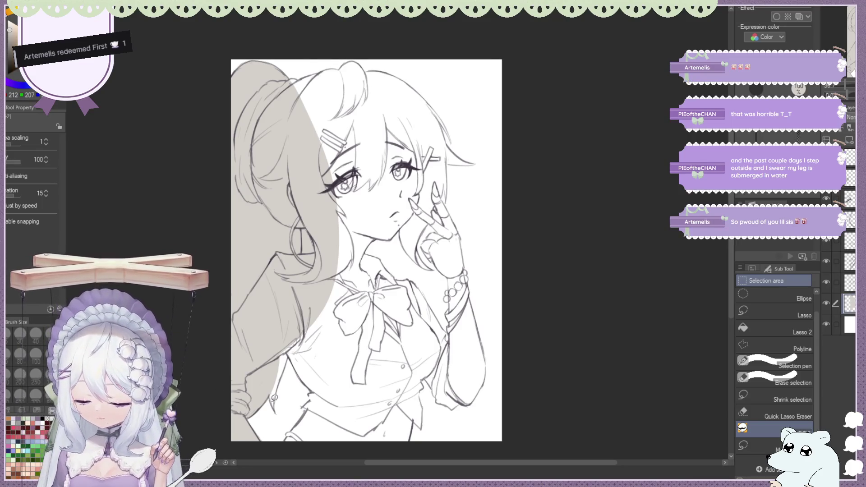
mouse_move(276, 404)
left_mouse_down()
mouse_move(260, 351)
mouse_move(274, 395)
mouse_move(295, 339)
mouse_move(286, 340)
left_mouse_up()
mouse_move(278, 381)
left_mouse_down()
mouse_move(285, 350)
mouse_move(310, 387)
mouse_move(290, 245)
left_mouse_up()
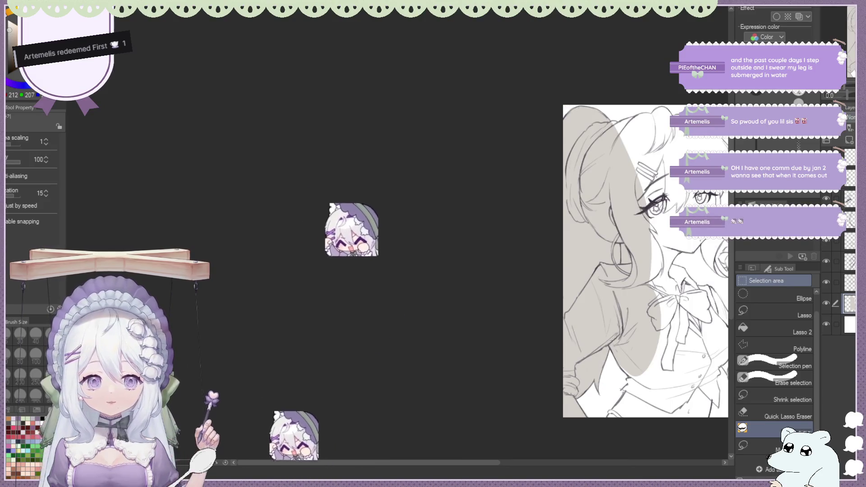
key("ctrl+0")
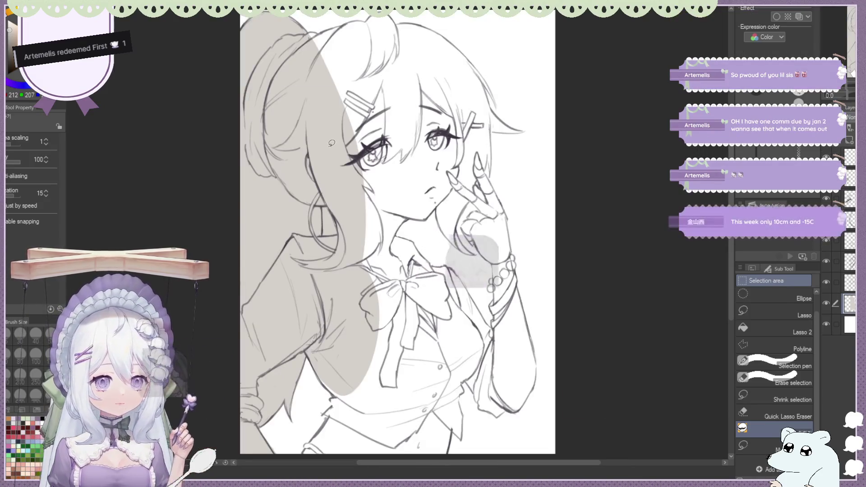
scroll(215, 138, "down", 1)
scroll(234, 140, "down", 1)
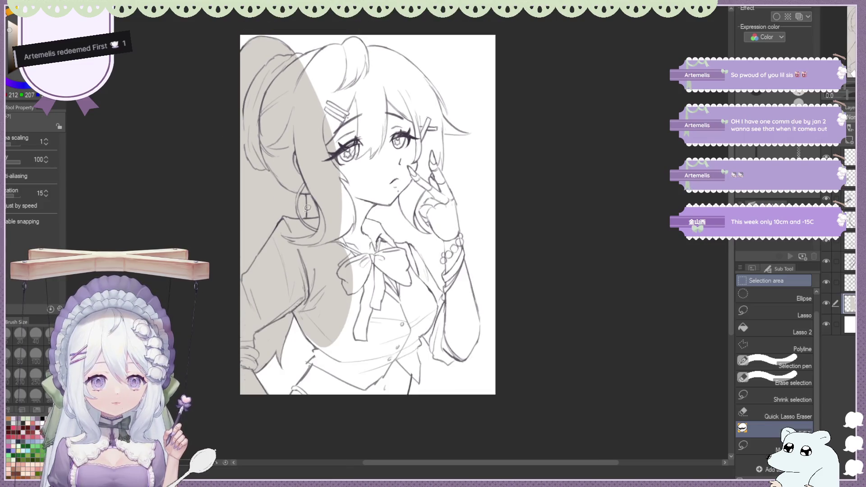
scroll(324, 211, "down", 1)
scroll(304, 244, "up", 1)
scroll(284, 284, "up", 1)
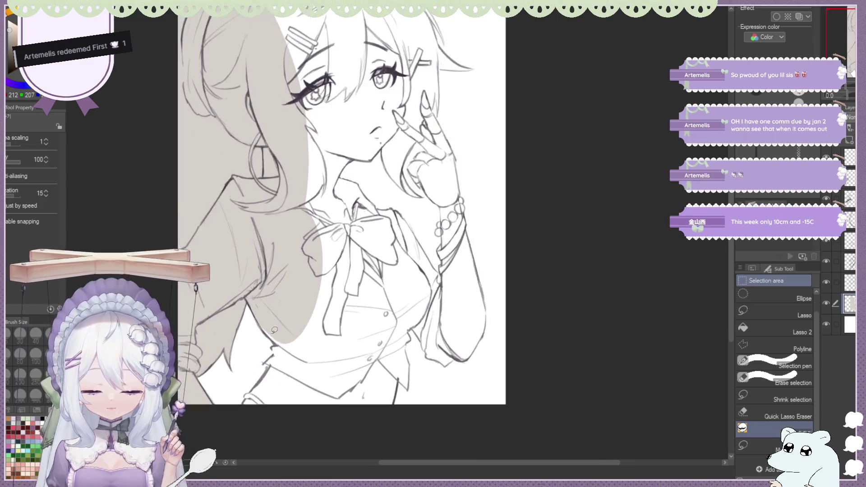
scroll(261, 320, "up", 1)
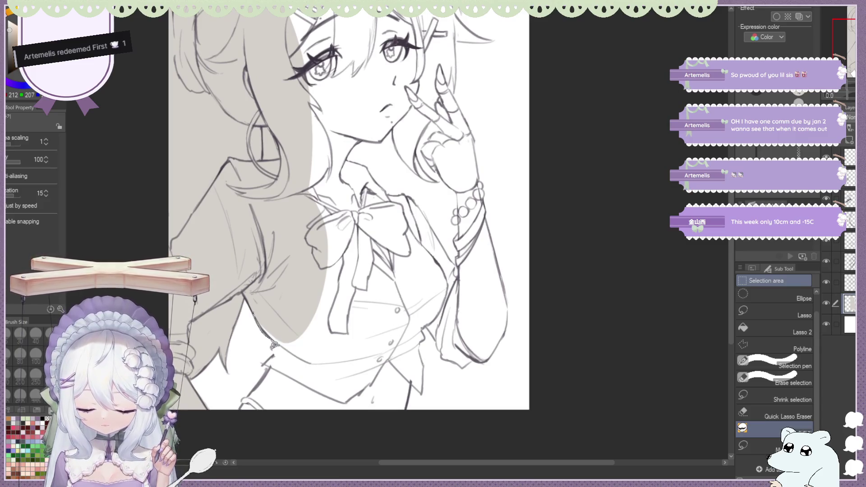
Lasso-fill the bow and blouse torso grey, then extend the grey across the hair and bun.
mouse_move(248, 392)
left_mouse_down()
mouse_move(269, 305)
mouse_move(255, 297)
left_mouse_up()
key("ctrl+minus")
key("ctrl+minus")
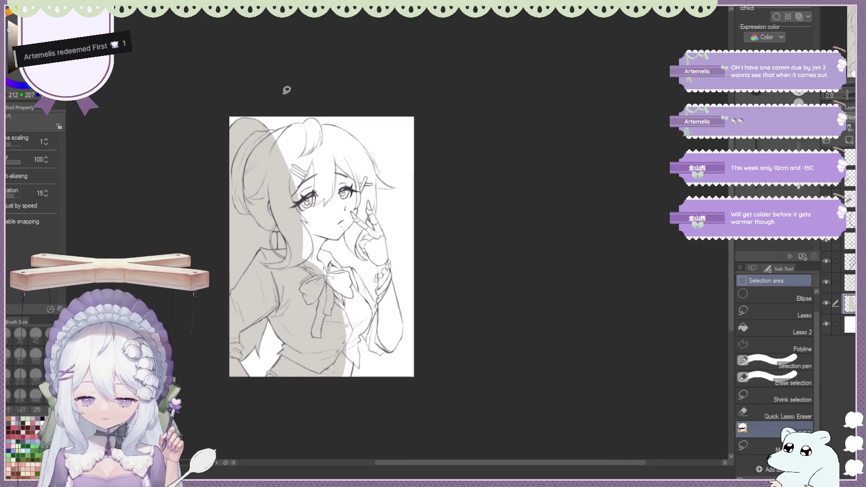
scroll(288, 95, "up", 2)
scroll(432, 152, "up", 1)
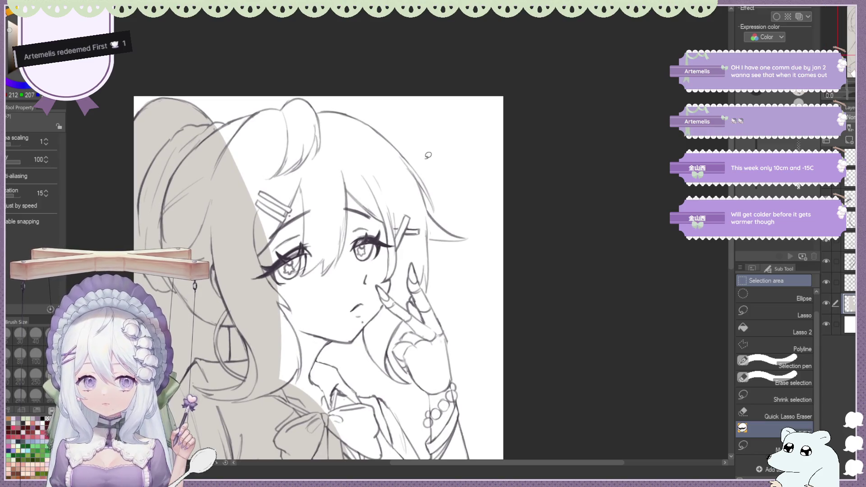
scroll(427, 154, "up", 1)
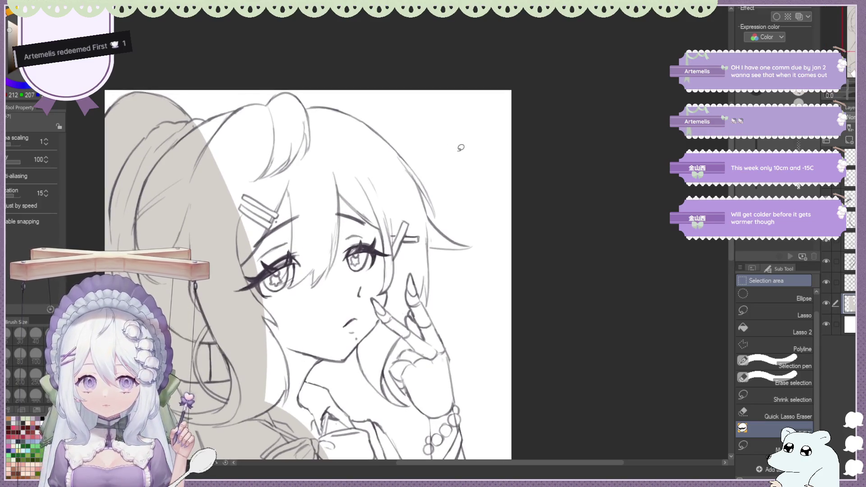
scroll(462, 148, "up", 1)
left_click_drag(198, 133, 143, 105)
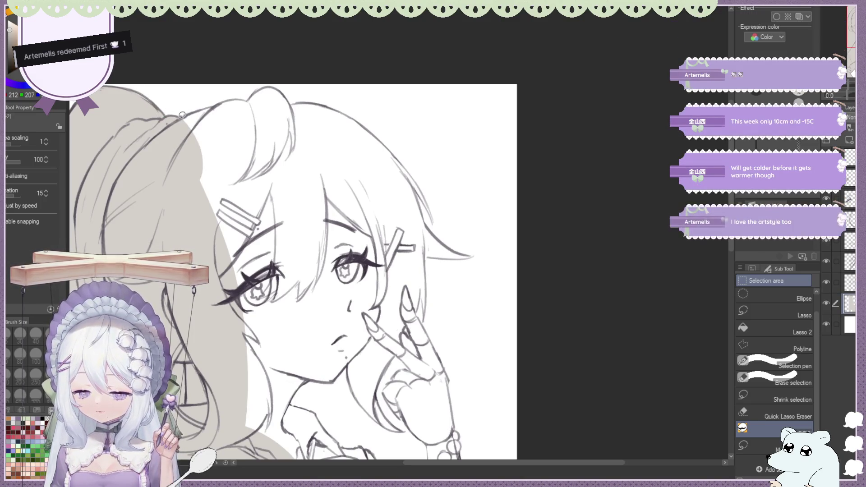
left_click_drag(247, 97, 173, 241)
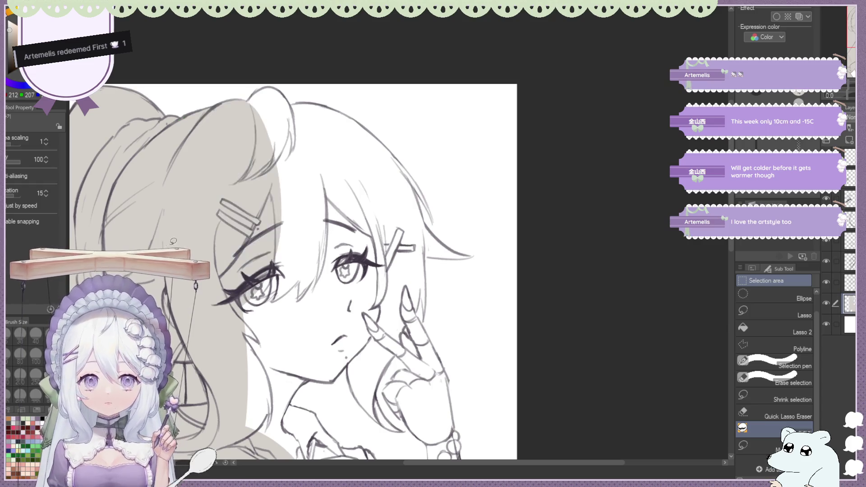
scroll(406, 203, "down", 2)
scroll(462, 196, "up", 2)
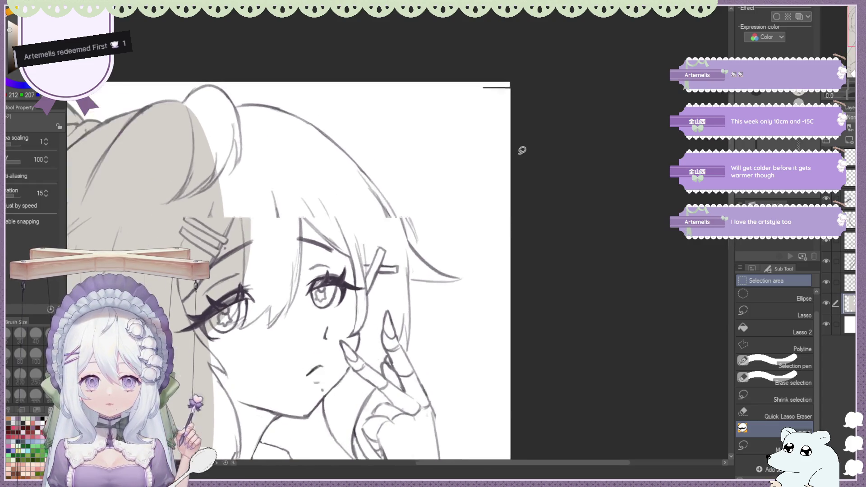
scroll(522, 150, "up", 1)
mouse_move(181, 103)
left_mouse_down()
mouse_move(257, 223)
mouse_move(146, 190)
left_mouse_up()
Fill the upper-right head, fringe to the hairclip and right hair edge with grey.
left_click_drag(257, 102, 223, 318)
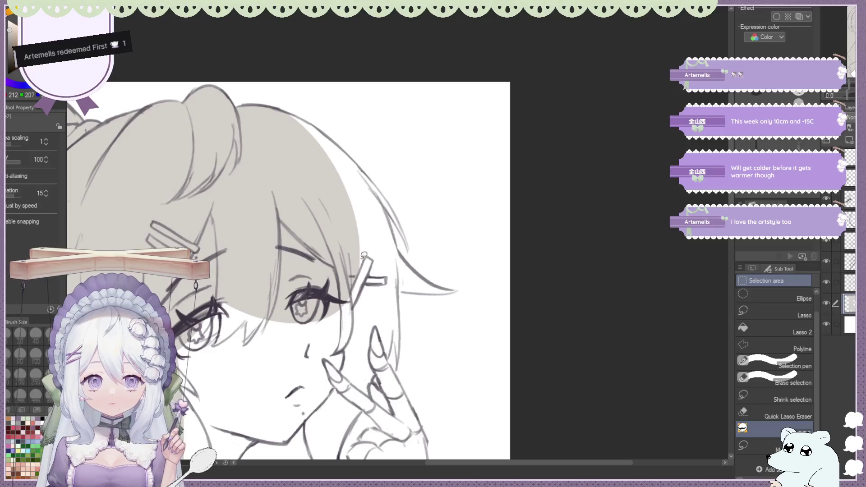
scroll(452, 180, "down", 3)
scroll(537, 262, "down", 1)
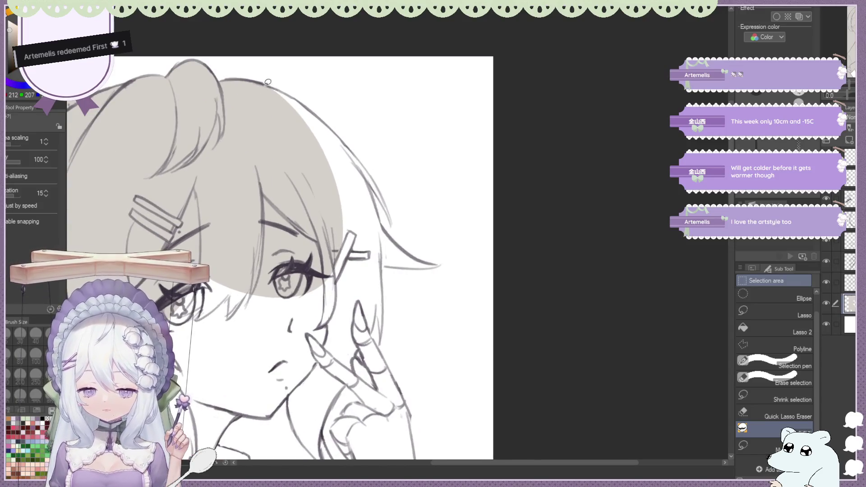
left_click_drag(267, 82, 259, 216)
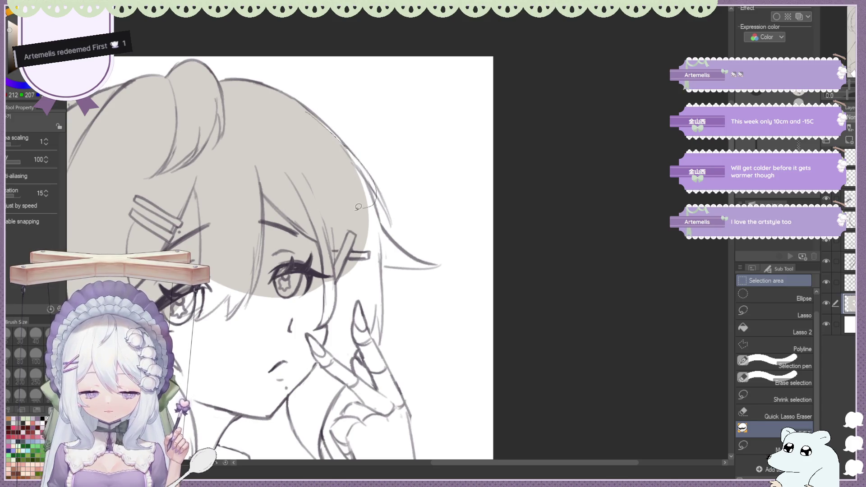
left_click_drag(357, 207, 335, 209)
left_click_drag(370, 172, 396, 217)
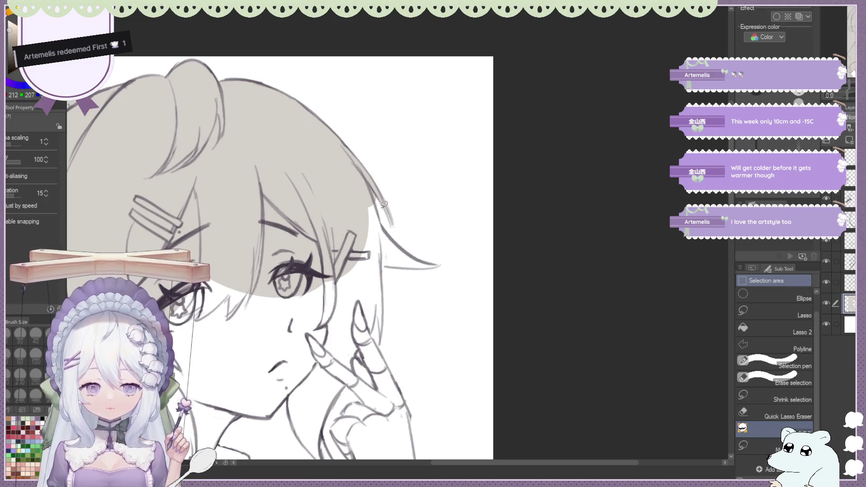
key("e")
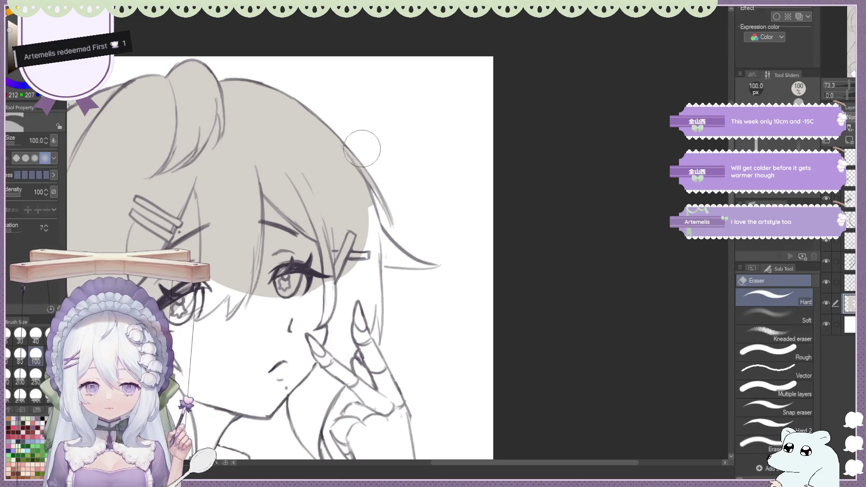
Lasso-fill the grey along the right edge of the bangs down toward the cheek.
key("m")
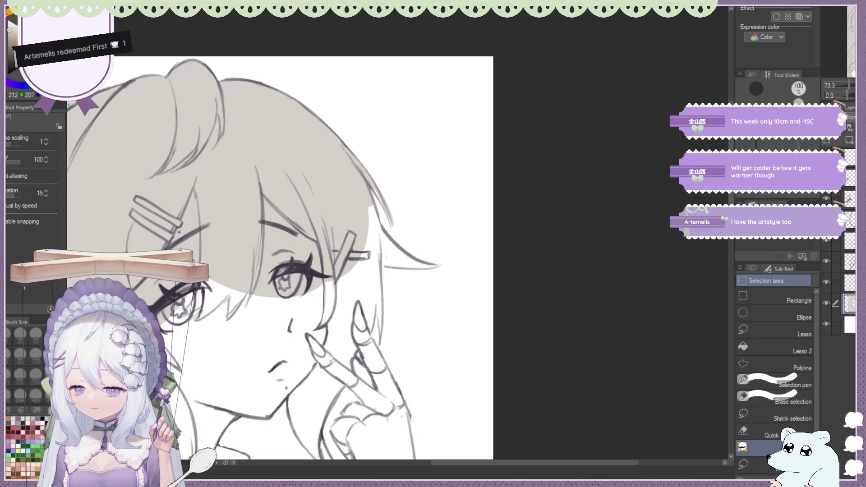
left_click_drag(374, 187, 397, 225)
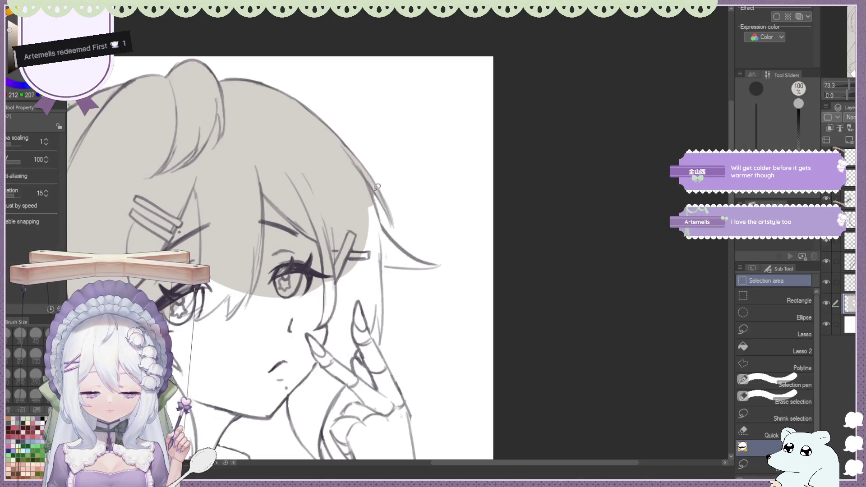
mouse_move(370, 195)
left_mouse_down()
mouse_move(380, 198)
mouse_move(399, 239)
mouse_move(379, 269)
left_mouse_up()
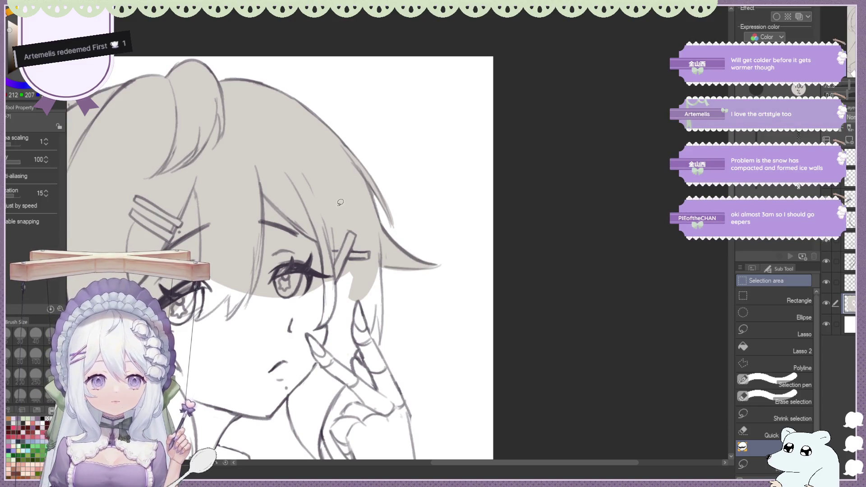
scroll(473, 135, "down", 2)
scroll(365, 147, "down", 2)
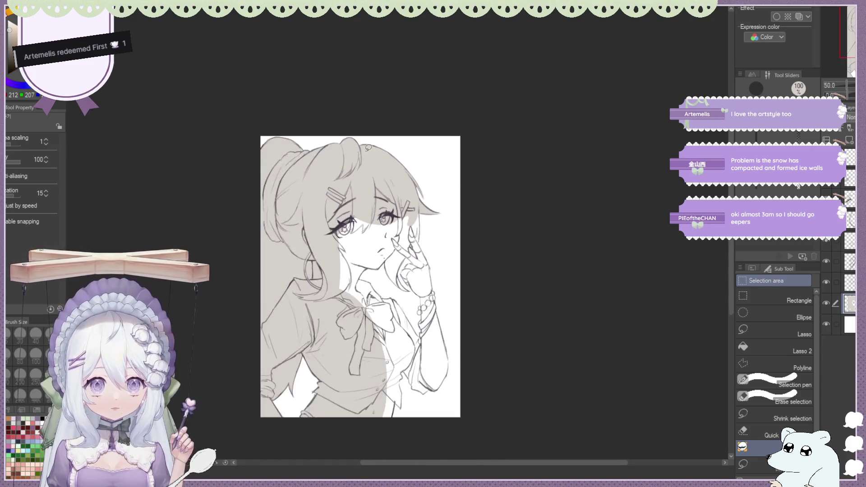
scroll(403, 249, "up", 1)
scroll(416, 181, "up", 1)
scroll(430, 152, "up", 2)
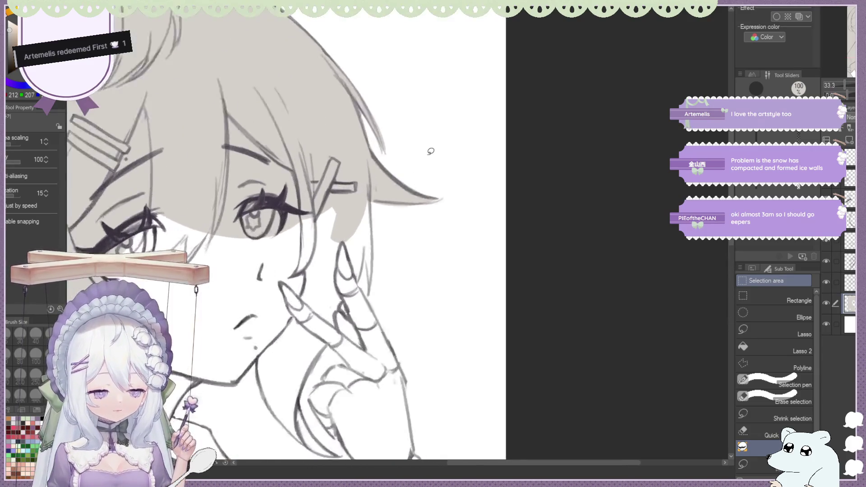
scroll(430, 150, "down", 1)
scroll(426, 198, "down", 2)
scroll(426, 198, "down", 2)
scroll(364, 185, "down", 1)
scroll(363, 184, "up", 3)
Lasso-fill the face, chin and mouth with the grey base.
left_click_drag(306, 240, 341, 202)
left_click_drag(273, 236, 273, 235)
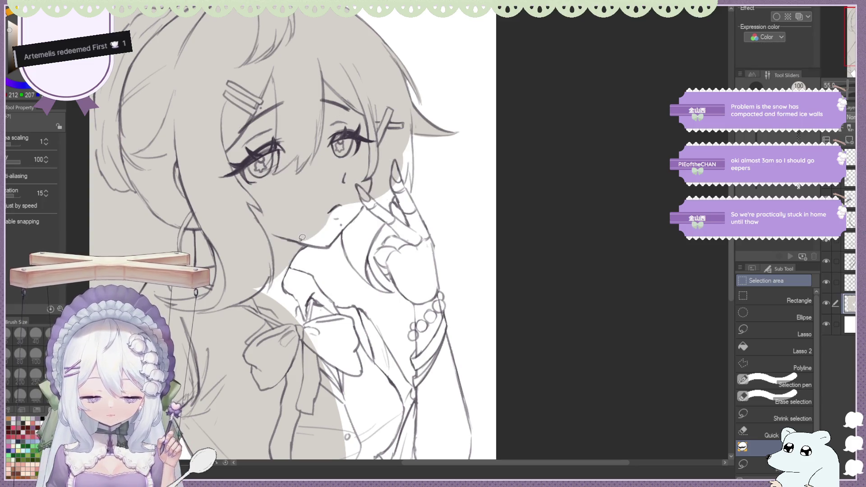
left_click_drag(352, 221, 311, 225)
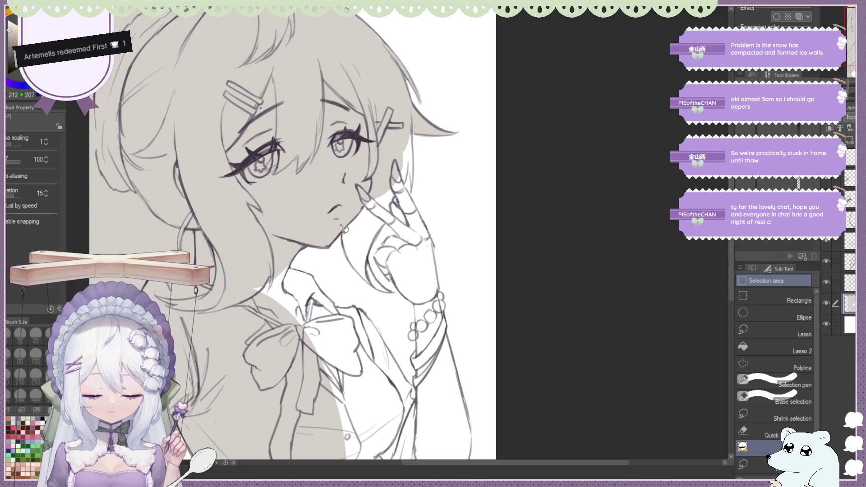
Fill the raised fingers grey, redoing the fill after an undo, and close the gap beside the face.
left_click(399, 181)
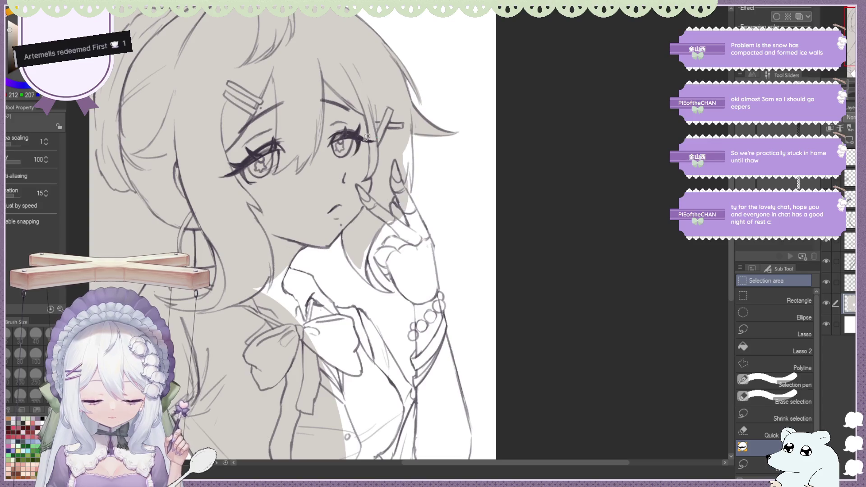
scroll(366, 138, "down", 3)
scroll(453, 110, "up", 3)
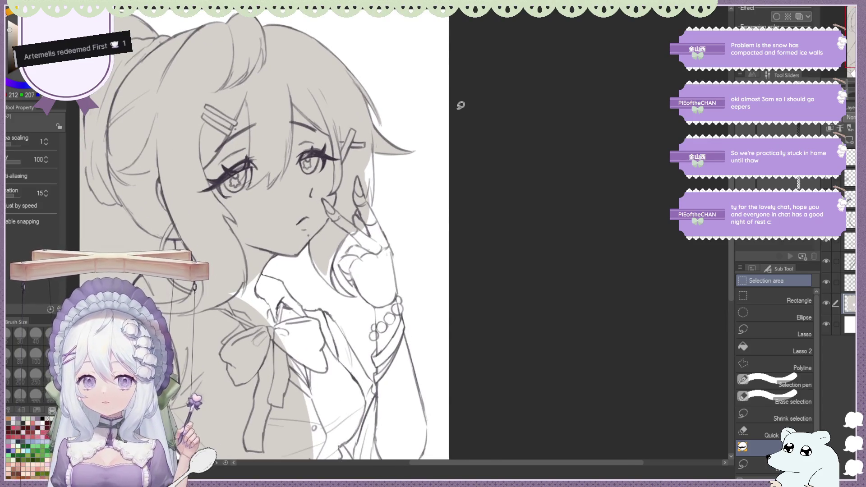
key("ctrl+z")
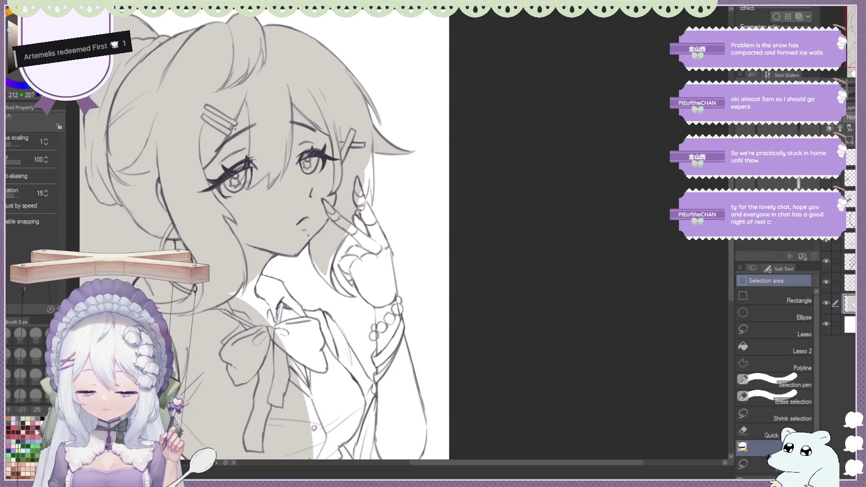
left_click_drag(357, 124, 345, 184)
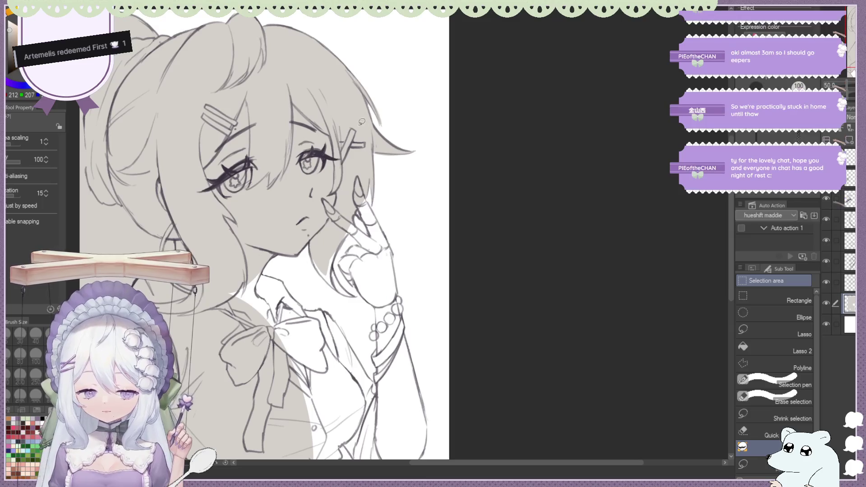
mouse_move(386, 259)
left_mouse_down()
mouse_move(335, 164)
mouse_move(365, 189)
left_mouse_up()
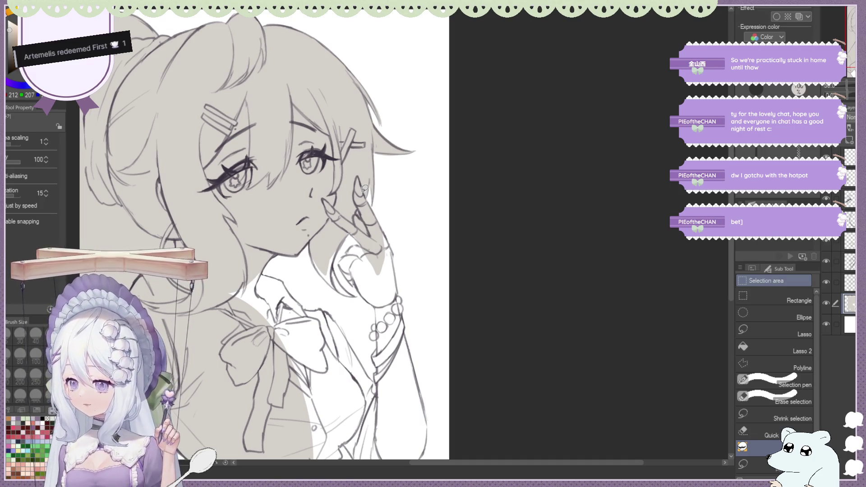
Fill the palm of the raised hand with grey at a closer view.
key("ctrl+plus")
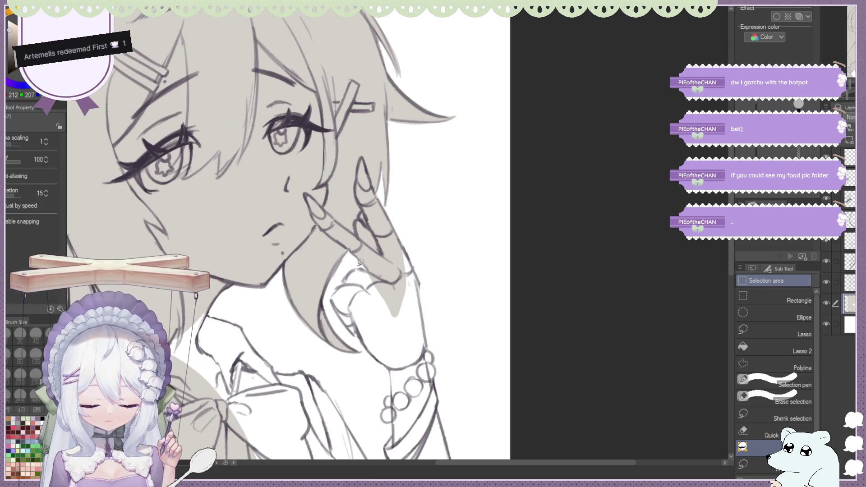
left_click_drag(337, 287, 363, 262)
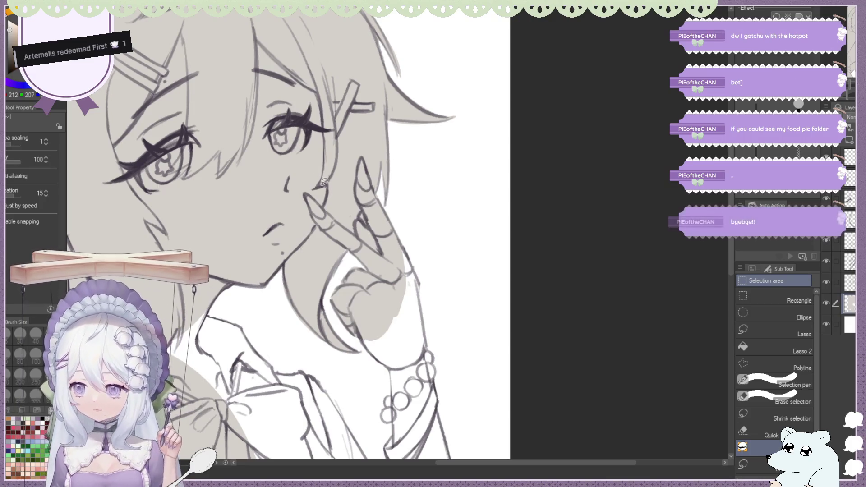
scroll(363, 263, "down", 1)
scroll(353, 114, "down", 1)
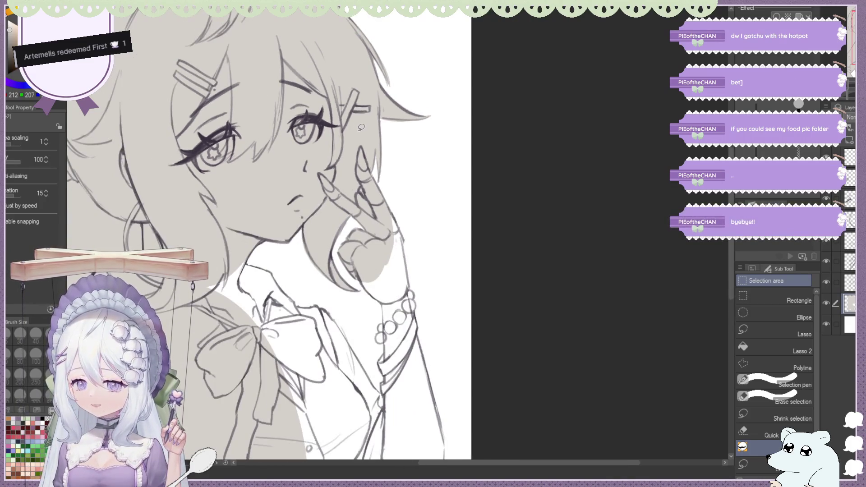
scroll(398, 139, "up", 1)
scroll(399, 139, "up", 1)
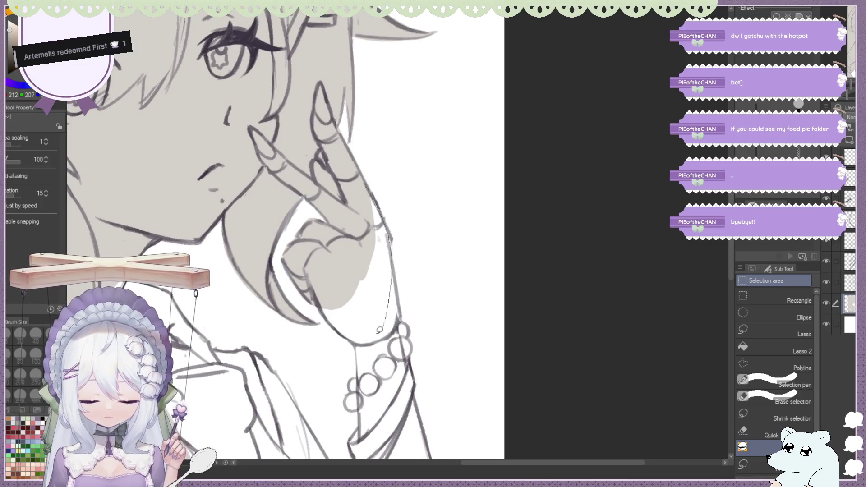
Extend the grey below the hand and down the forearm to the bracelet.
left_click_drag(369, 191, 348, 161)
scroll(362, 115, "down", 1)
scroll(362, 115, "down", 1)
scroll(353, 223, "down", 1)
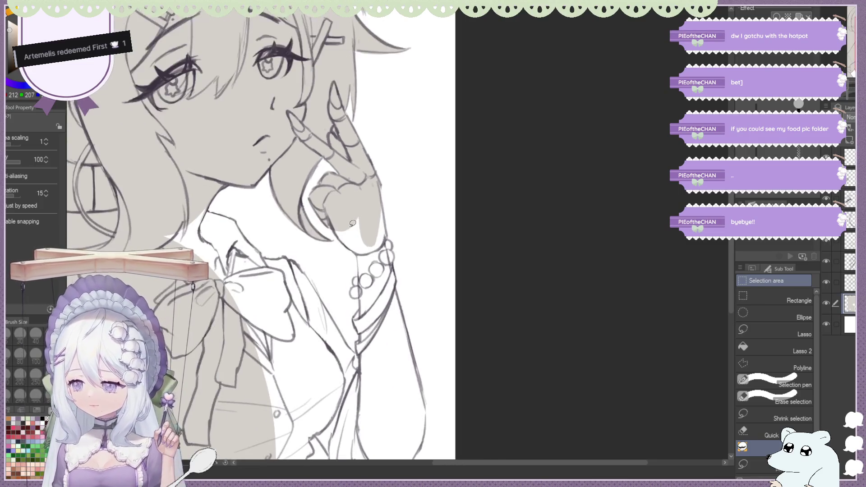
scroll(352, 223, "up", 1)
scroll(352, 223, "up", 1)
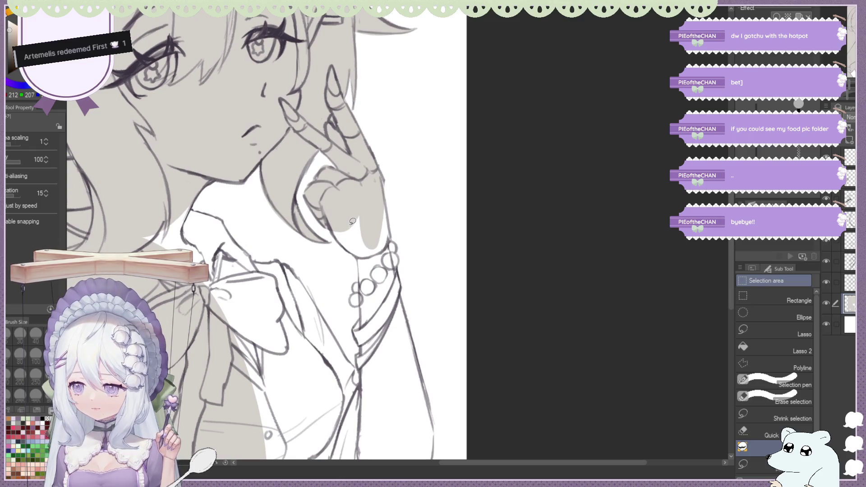
scroll(352, 222, "up", 1)
scroll(352, 218, "up", 2)
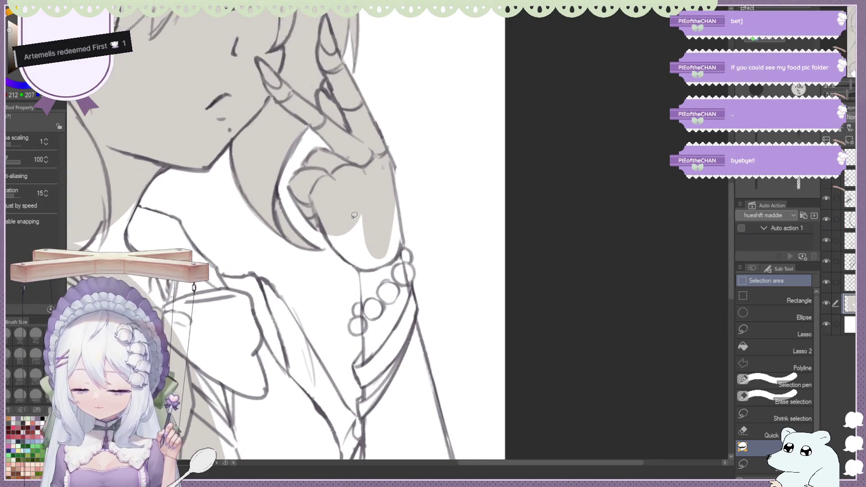
scroll(339, 201, "up", 2)
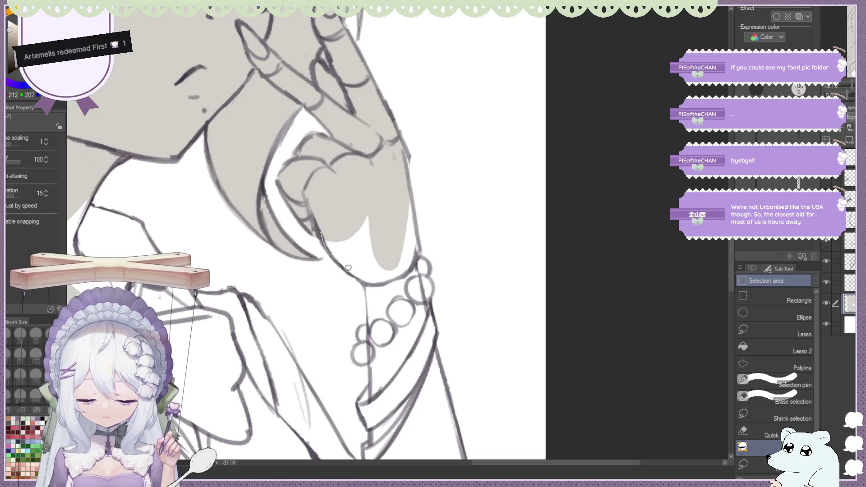
left_click_drag(308, 218, 365, 269)
left_click(384, 358)
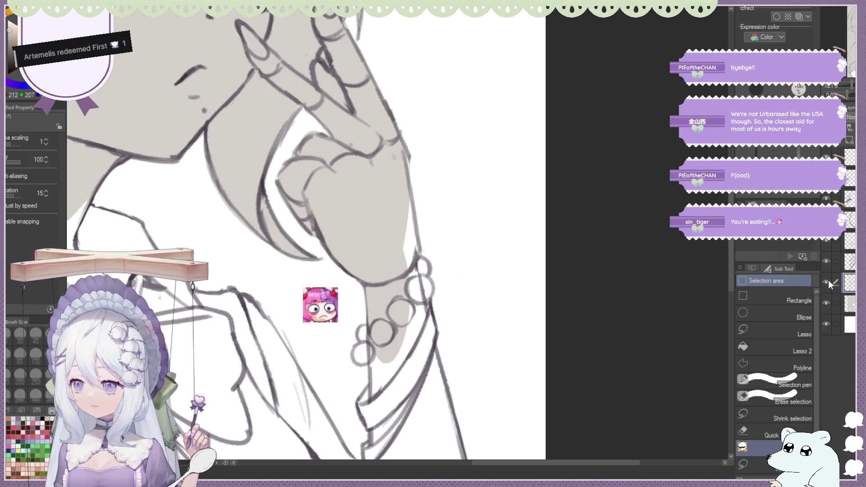
Erase the grey overflow around the upper bracelet back to the hand's outline.
key("e")
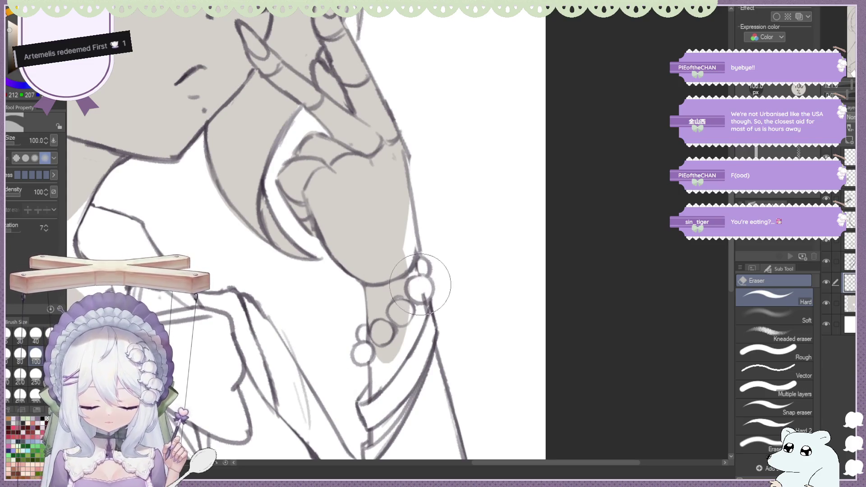
left_click_drag(421, 270, 409, 220)
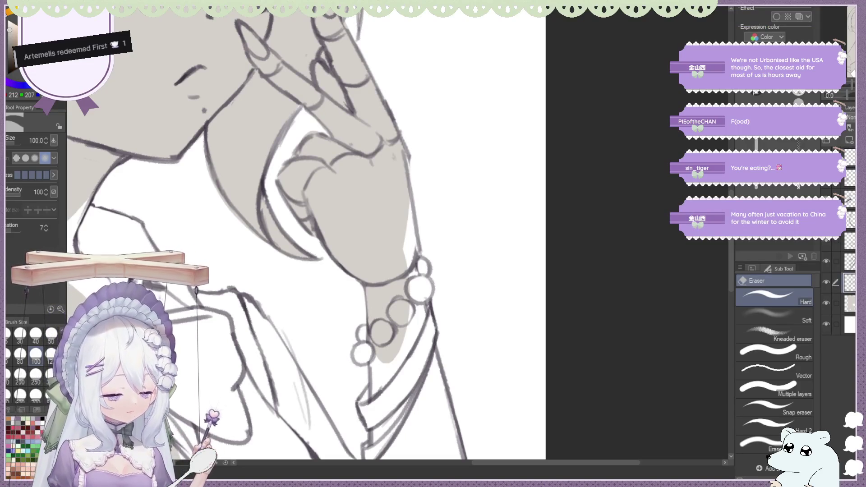
key("m")
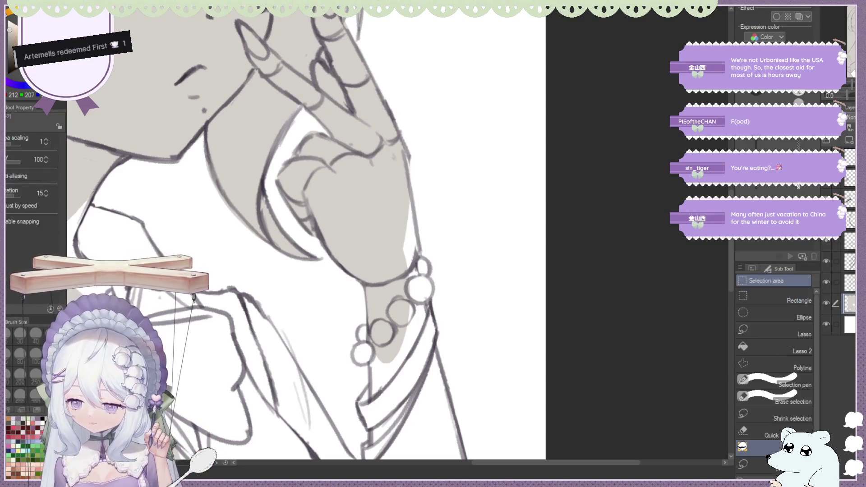
Fill the hand's right edge, the bracelet beads and the sleeve cuff below the bracelet grey.
left_click_drag(415, 174, 418, 251)
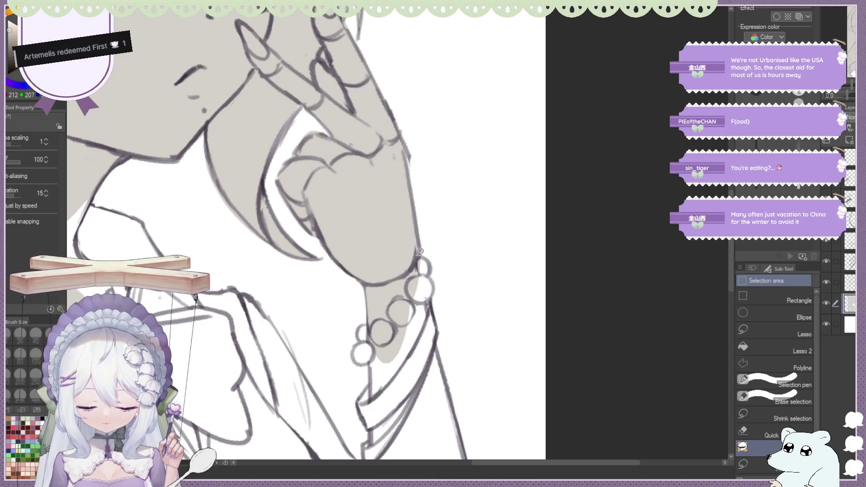
scroll(432, 206, "down", 2)
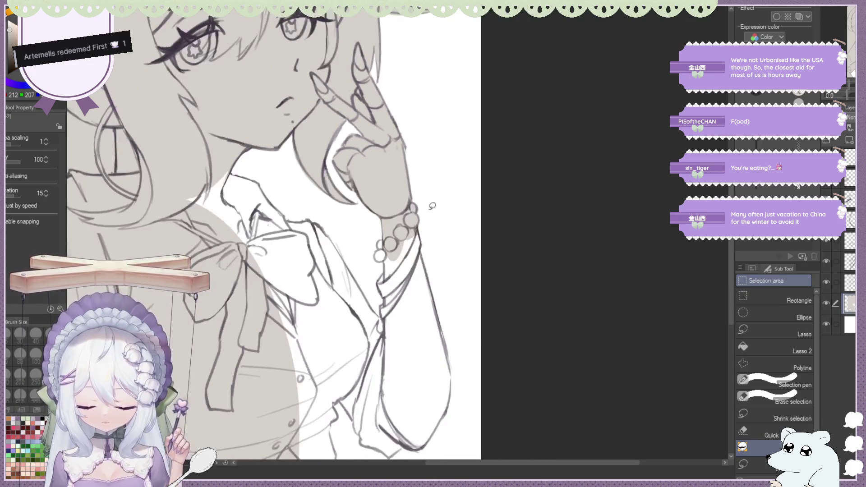
scroll(391, 244, "up", 1)
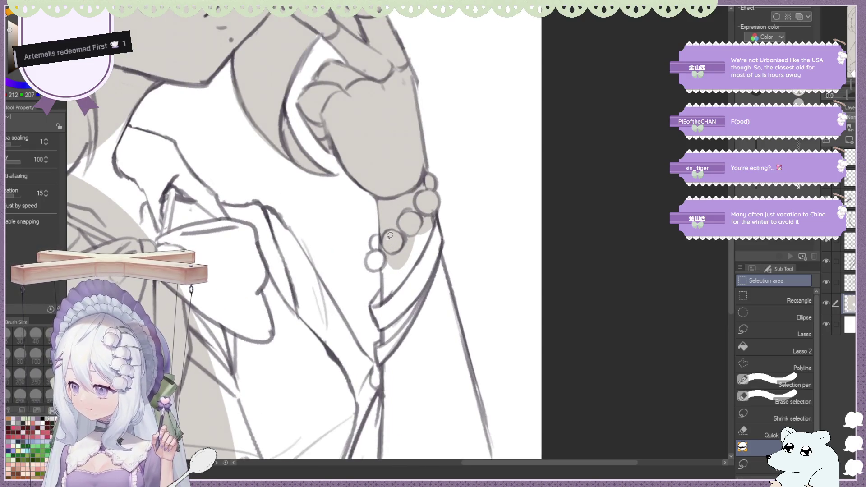
scroll(395, 231, "up", 1)
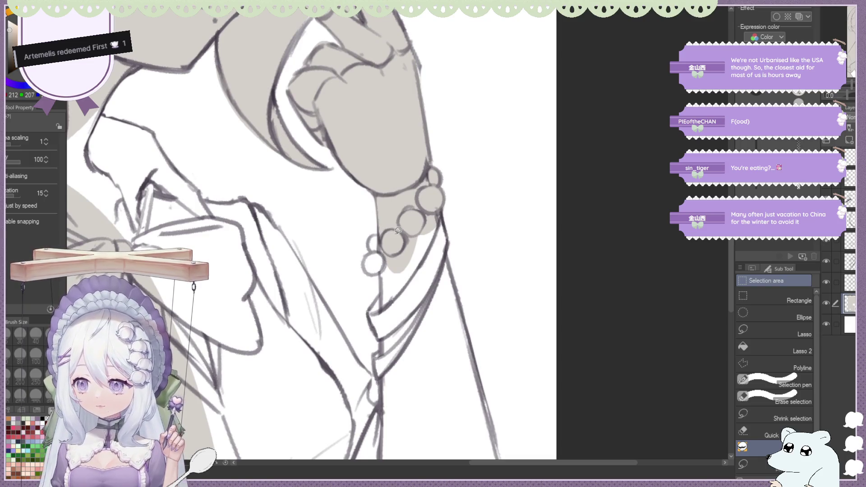
left_click_drag(372, 237, 381, 228)
left_click_drag(372, 265, 384, 262)
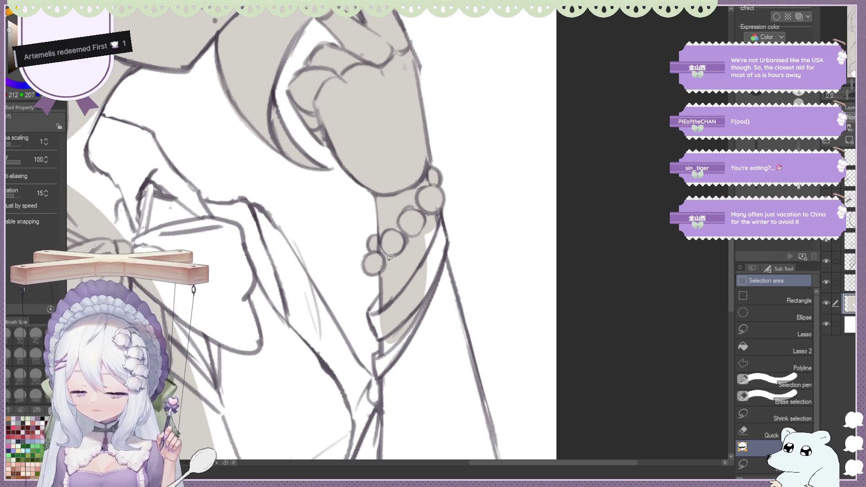
left_click(381, 333)
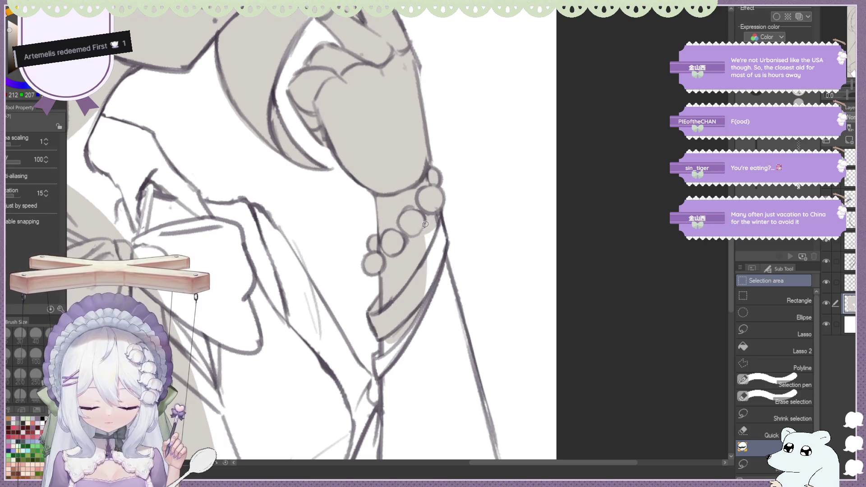
left_click_drag(441, 227, 409, 338)
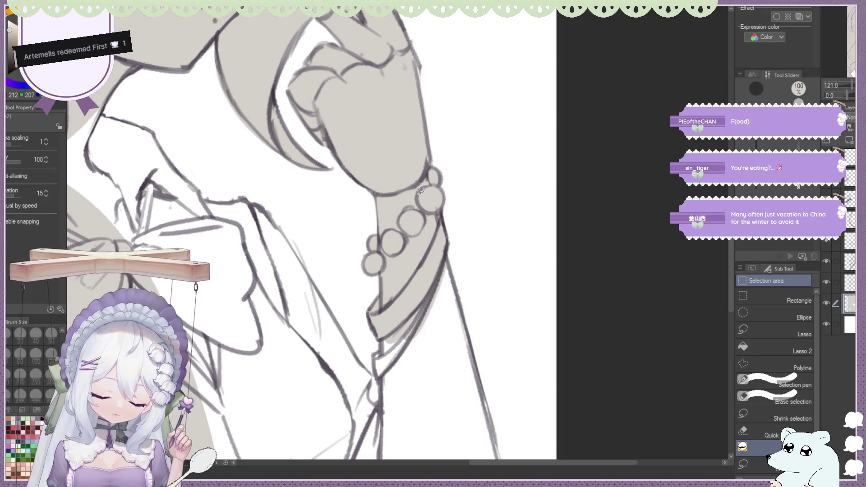
scroll(435, 303, "down", 5)
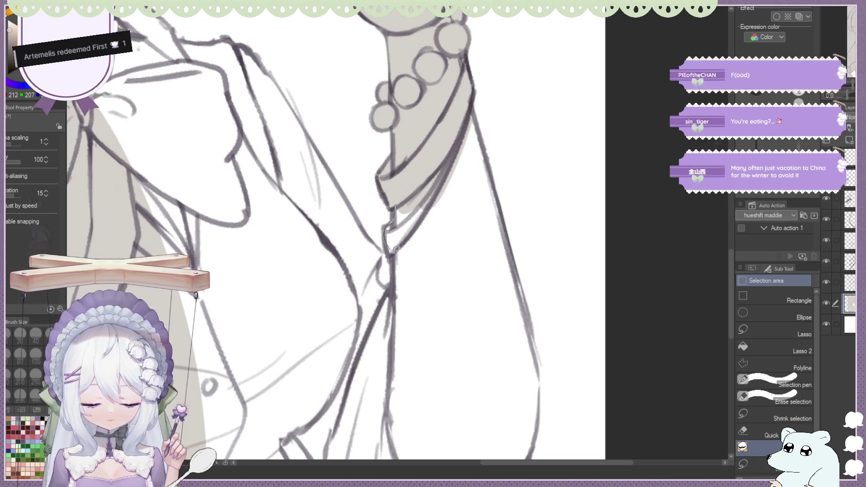
left_click_drag(397, 212, 396, 242)
scroll(397, 242, "down", 4)
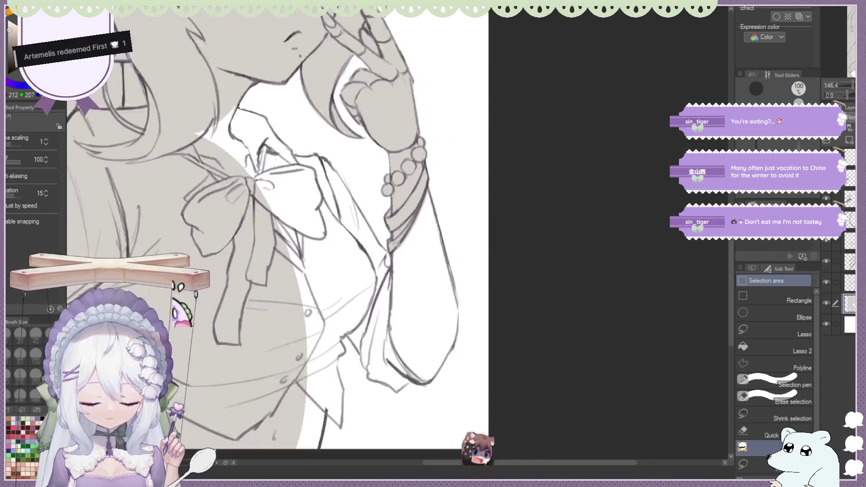
scroll(289, 146, "up", 3)
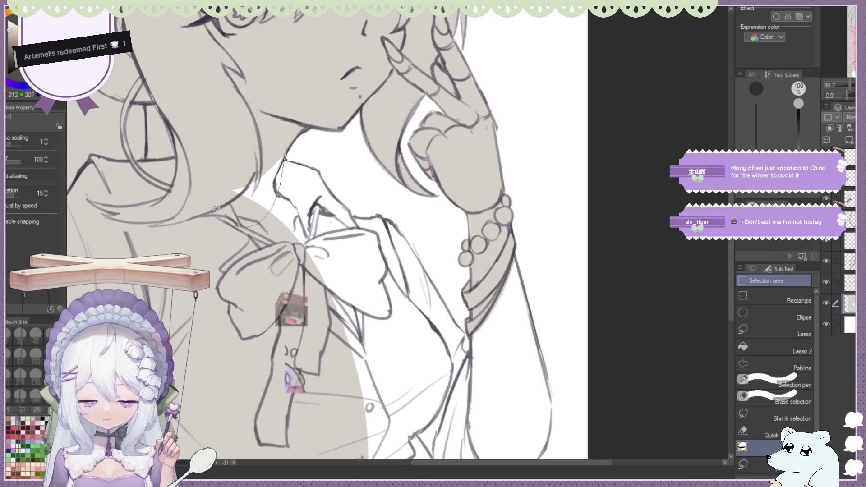
Fill the neck beside the collar grey, undoing a stray stroke along the collar edge.
left_click_drag(284, 155, 250, 216)
mouse_move(284, 160)
left_mouse_down()
mouse_move(321, 189)
mouse_move(305, 168)
left_mouse_up()
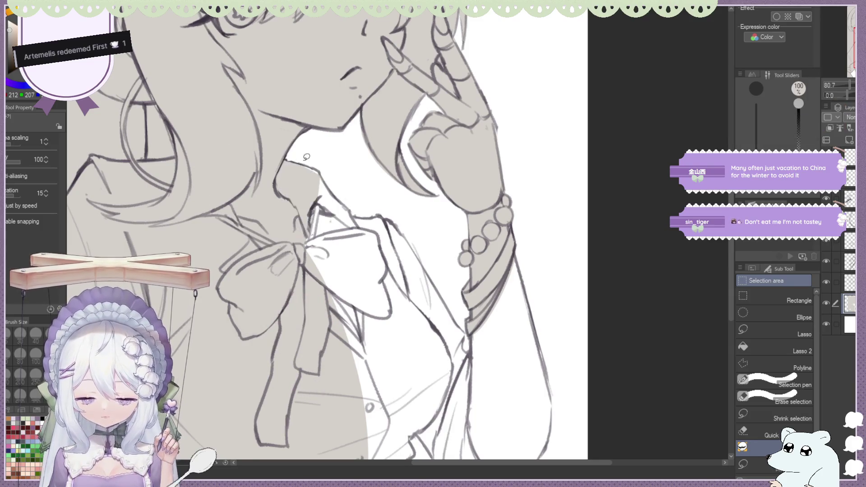
scroll(305, 168, "up", 3)
left_click_drag(325, 207, 283, 169)
key("ctrl+z")
scroll(337, 176, "down", 3)
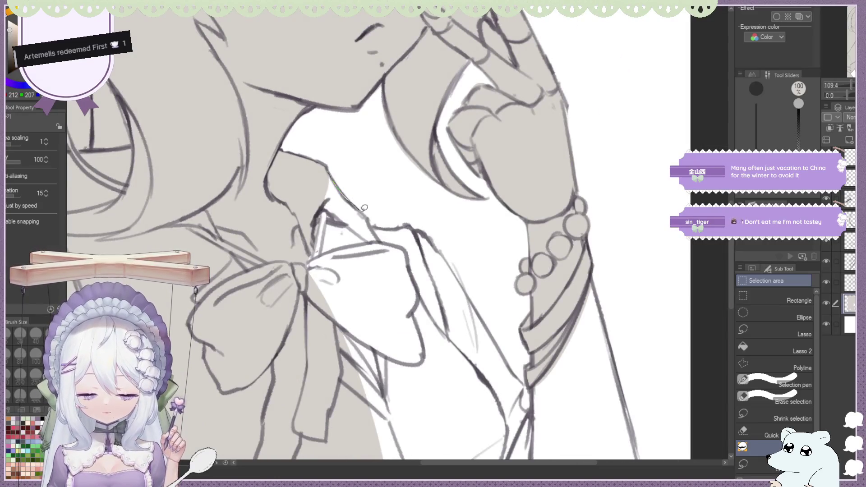
scroll(384, 244, "down", 1)
scroll(379, 223, "down", 1)
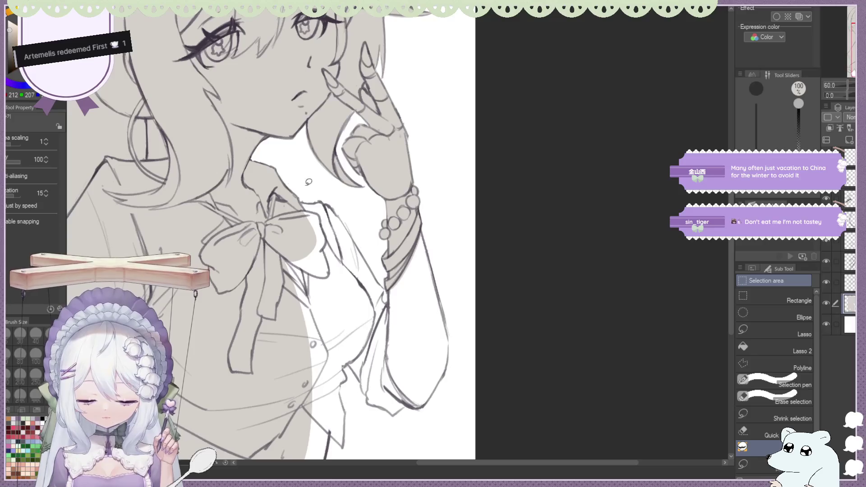
scroll(369, 187, "down", 1)
scroll(369, 187, "up", 1)
scroll(317, 209, "up", 1)
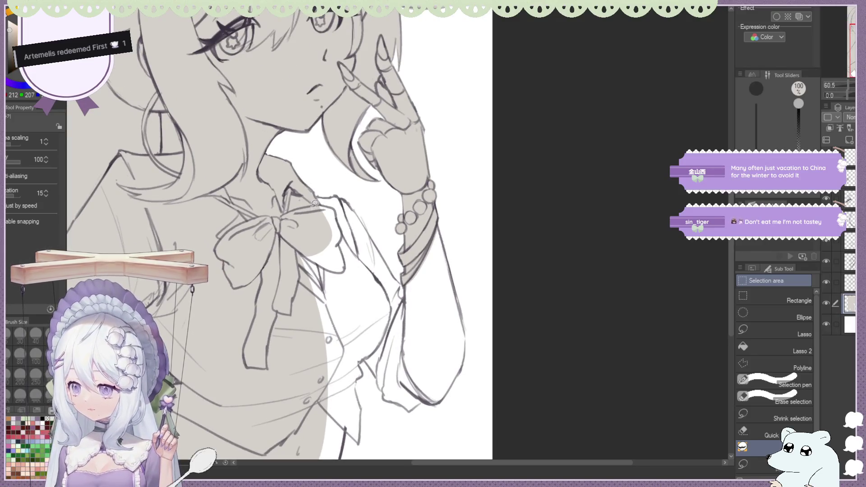
scroll(351, 189, "up", 1)
scroll(385, 181, "up", 1)
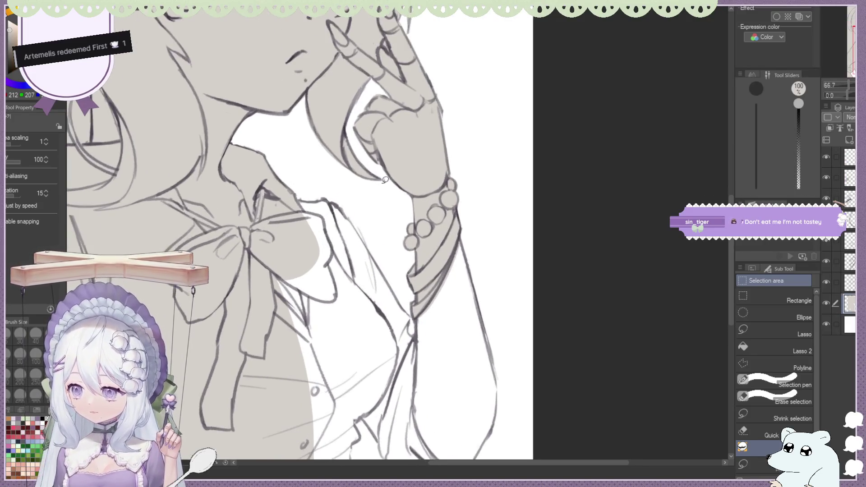
scroll(321, 159, "up", 2)
Lasso-fill the blouse torso, hanging sleeve and lower arm with the grey base.
left_click_drag(293, 208, 342, 211)
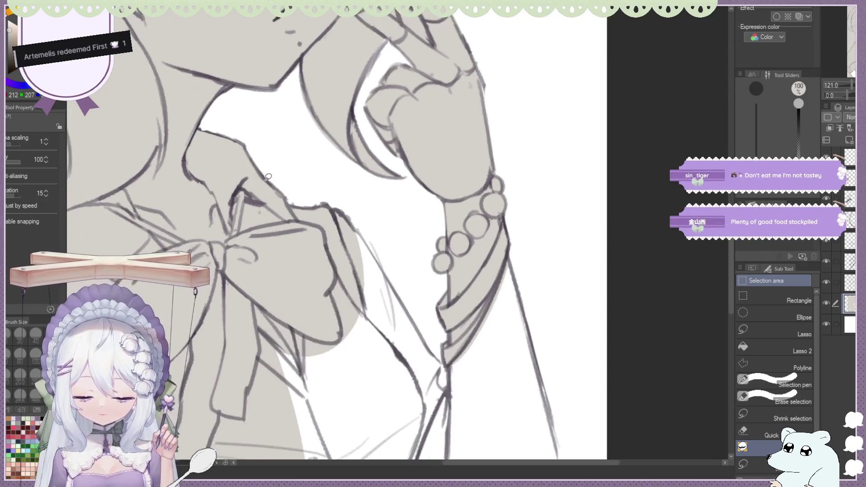
scroll(318, 189, "down", 1)
scroll(269, 150, "up", 1)
scroll(270, 150, "up", 1)
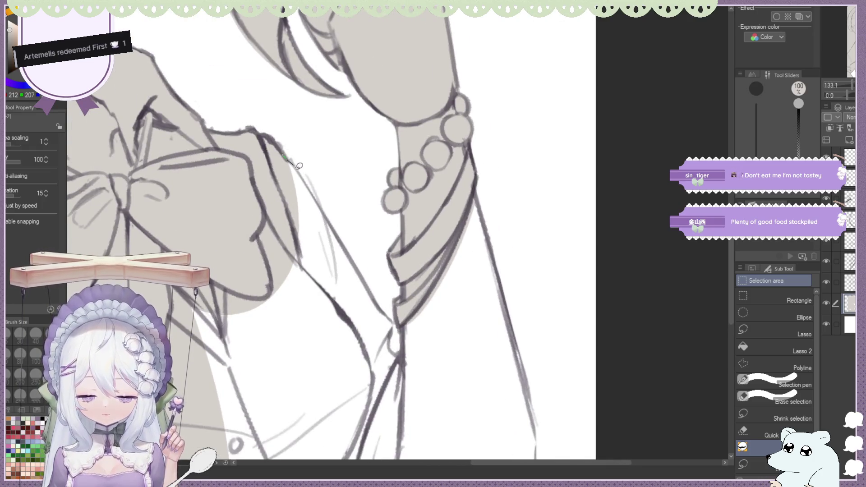
left_click_drag(298, 164, 244, 380)
left_click_drag(305, 175, 221, 257)
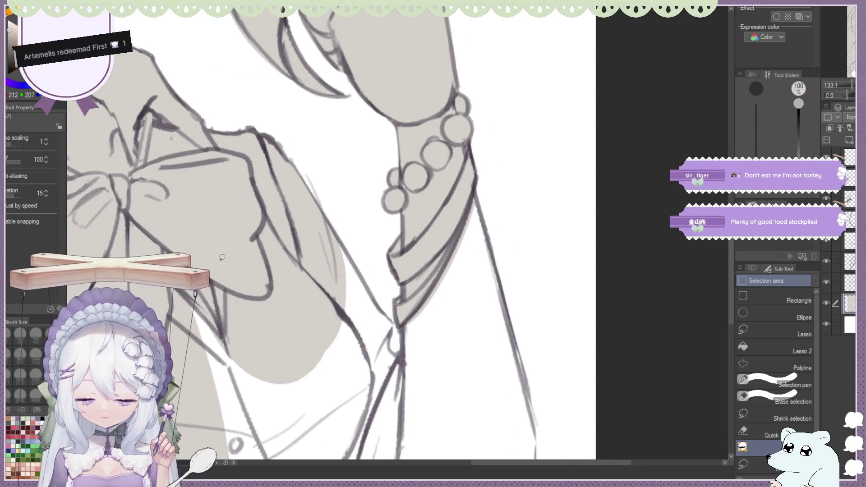
mouse_move(336, 226)
left_mouse_down()
mouse_move(264, 317)
mouse_move(288, 367)
left_mouse_up()
left_click_drag(358, 272, 398, 321)
scroll(399, 322, "down", 3)
mouse_move(291, 146)
left_mouse_down()
mouse_move(357, 247)
mouse_move(275, 133)
left_mouse_up()
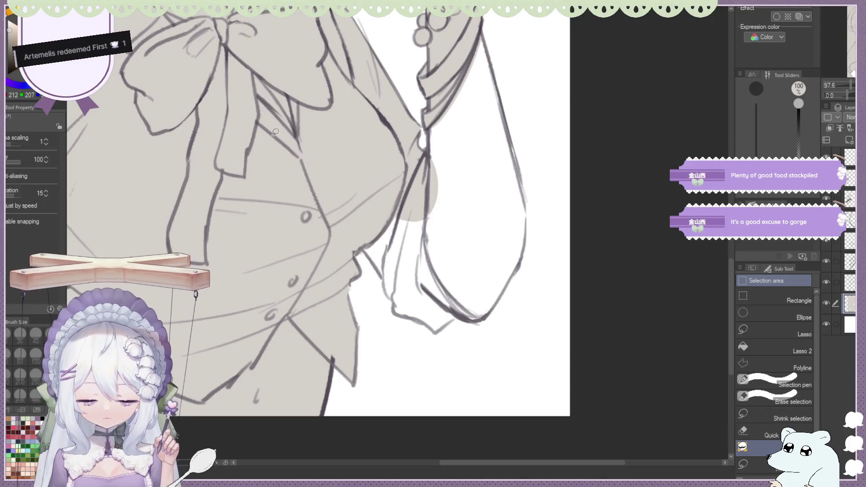
Erase the grey fill in the gap between the sleeve and the arm back to white.
mouse_move(375, 258)
left_mouse_down()
mouse_move(386, 279)
mouse_move(426, 189)
left_mouse_up()
key("e")
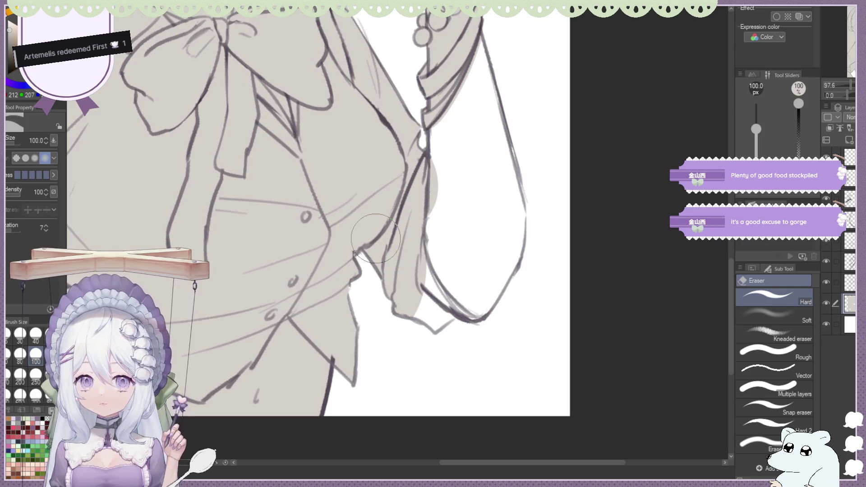
left_click_drag(376, 237, 369, 254)
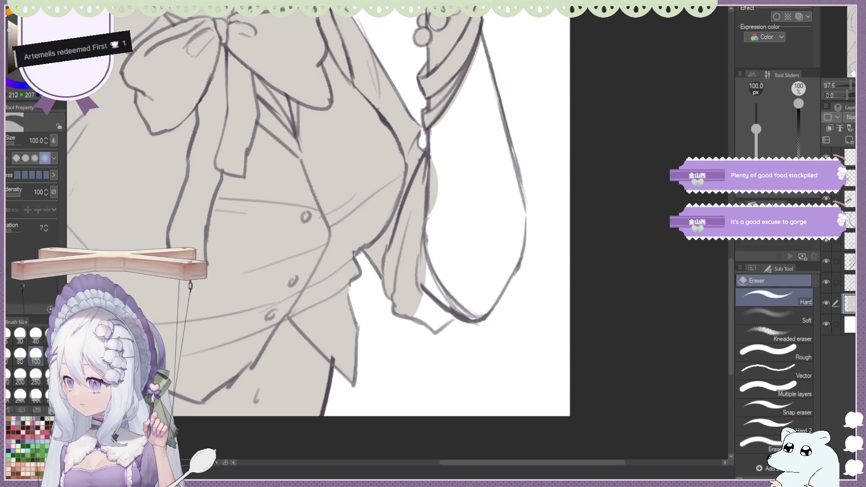
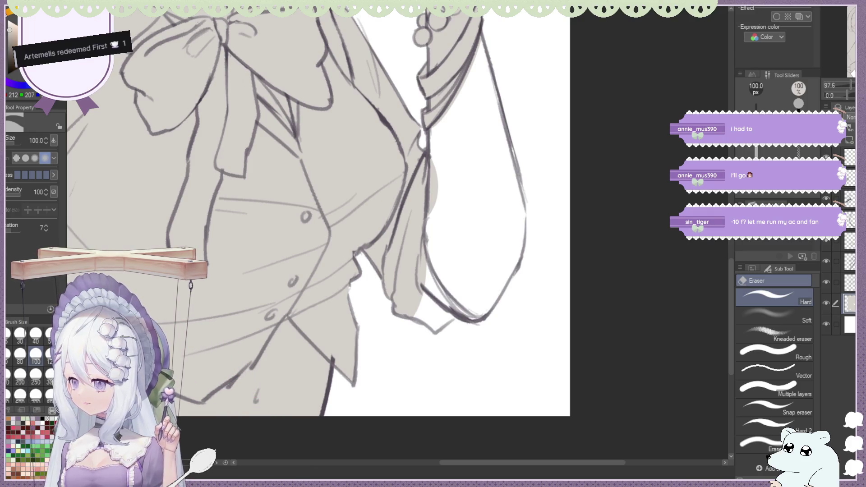
scroll(348, 125, "down", 2)
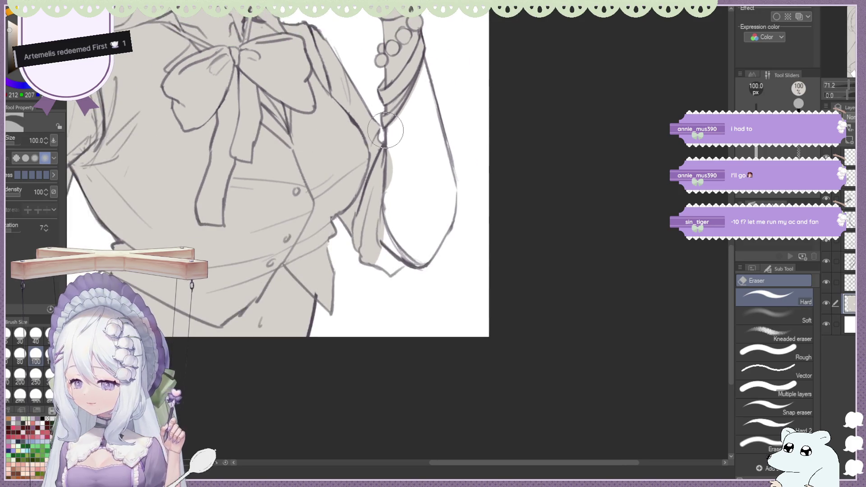
scroll(386, 130, "up", 1)
scroll(411, 183, "up", 1)
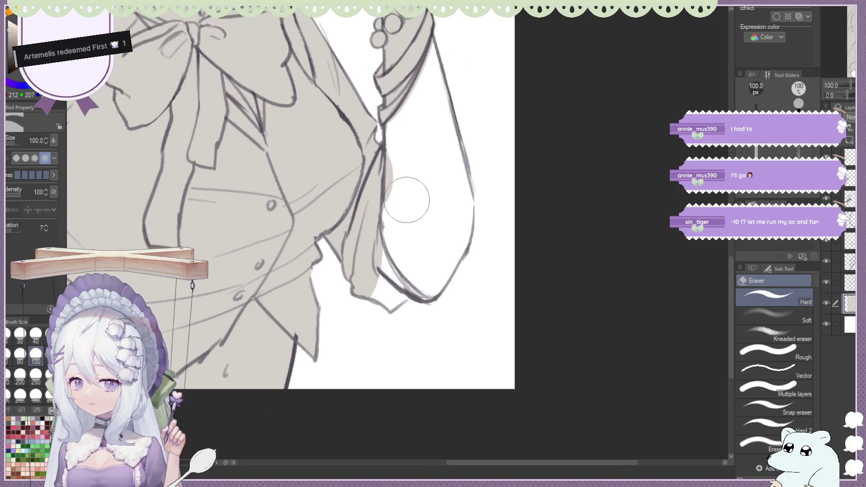
scroll(406, 194, "down", 1)
Fill the white strips along the raised arm's sleeve edge with grey using the lasso-fill selection tool.
key("m")
scroll(385, 196, "down", 2)
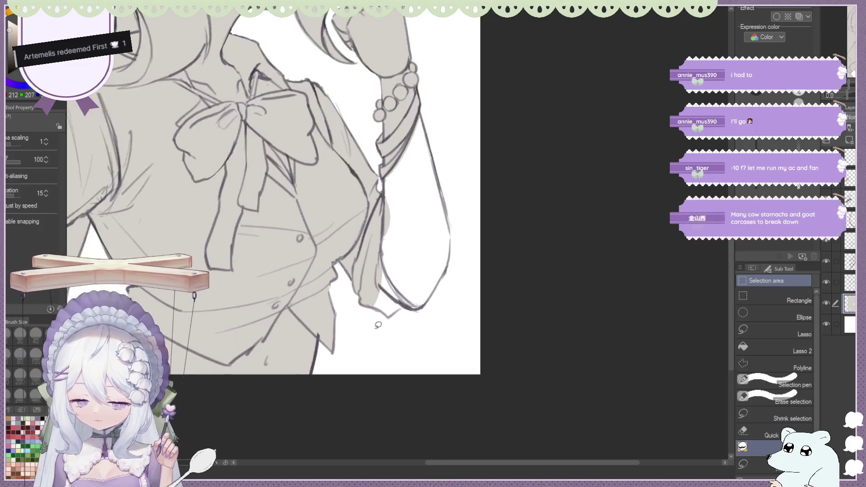
scroll(390, 173, "up", 1)
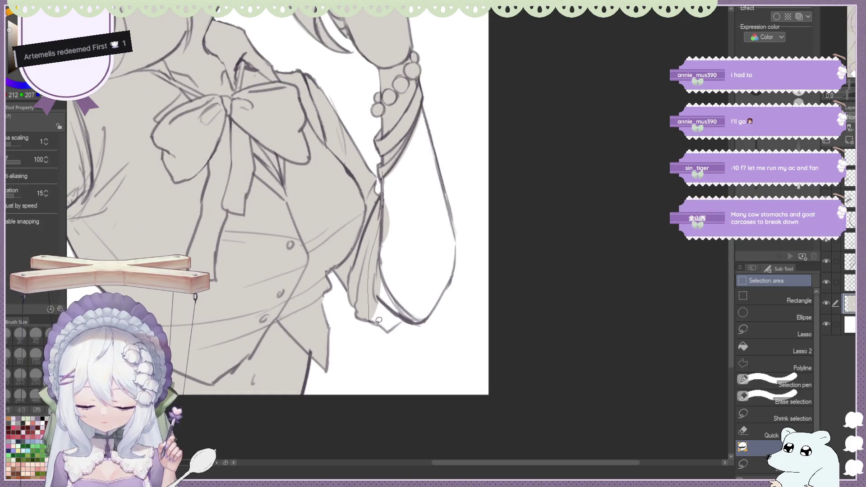
scroll(469, 95, "down", 1)
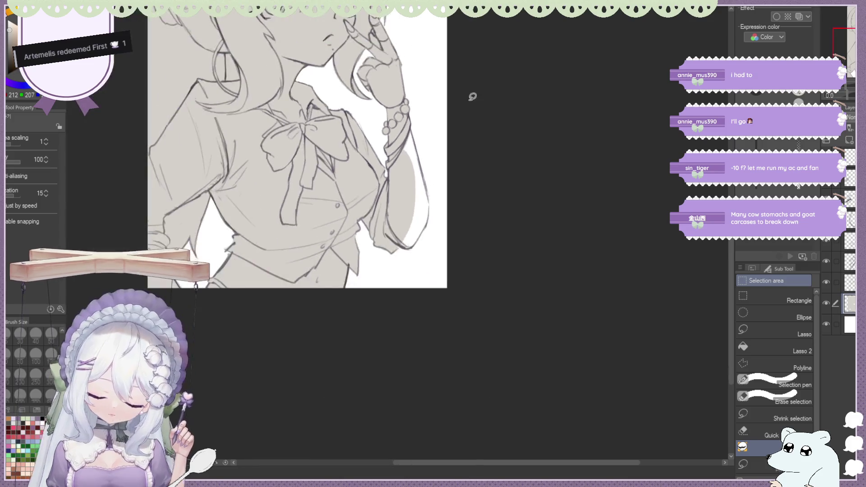
scroll(423, 156, "down", 1)
scroll(423, 157, "up", 2)
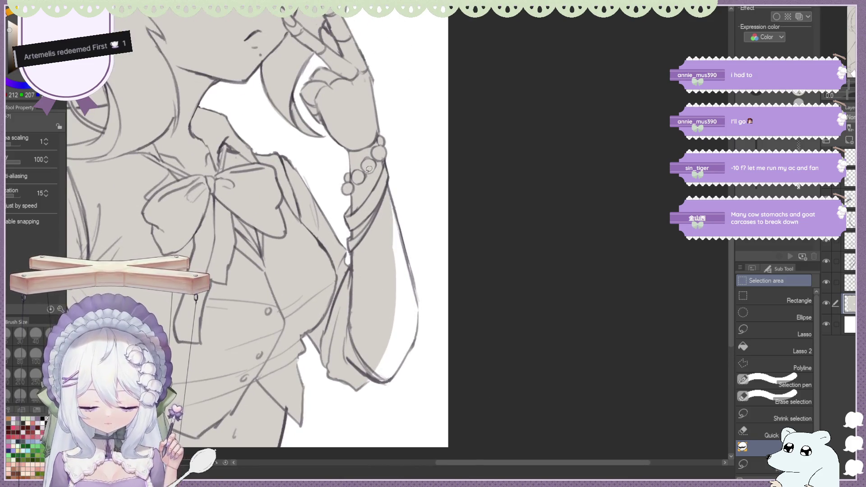
scroll(368, 202, "up", 1)
scroll(379, 243, "up", 1)
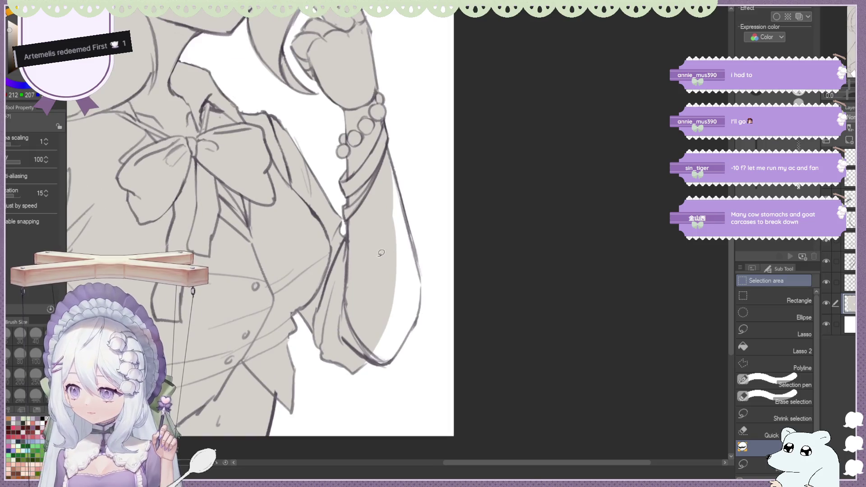
scroll(381, 252, "up", 1)
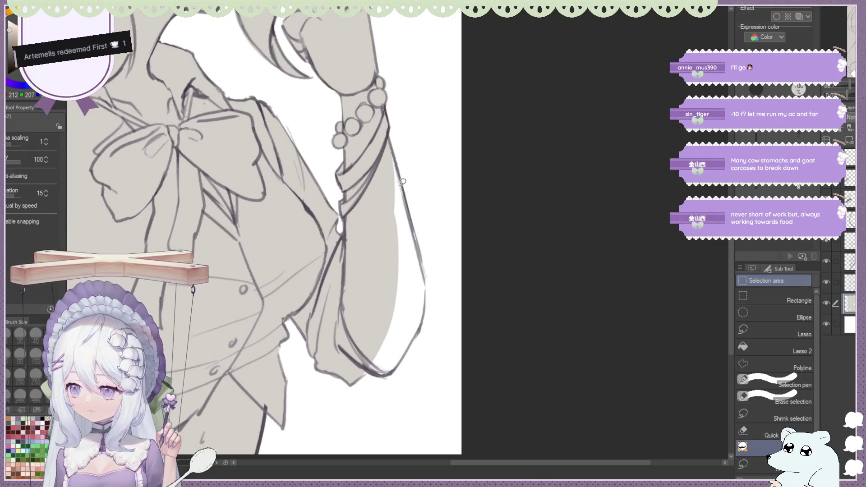
left_click_drag(385, 355, 358, 316)
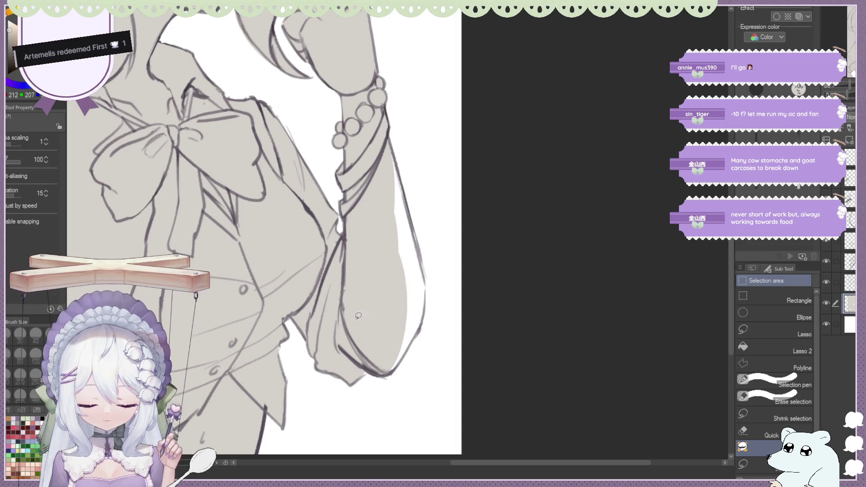
mouse_move(375, 367)
left_mouse_down()
mouse_move(379, 248)
mouse_move(399, 345)
left_mouse_up()
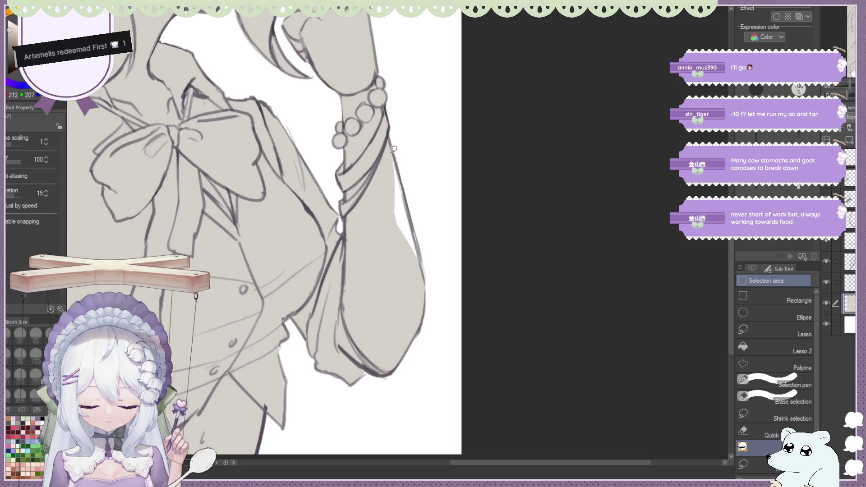
left_click_drag(399, 152, 388, 212)
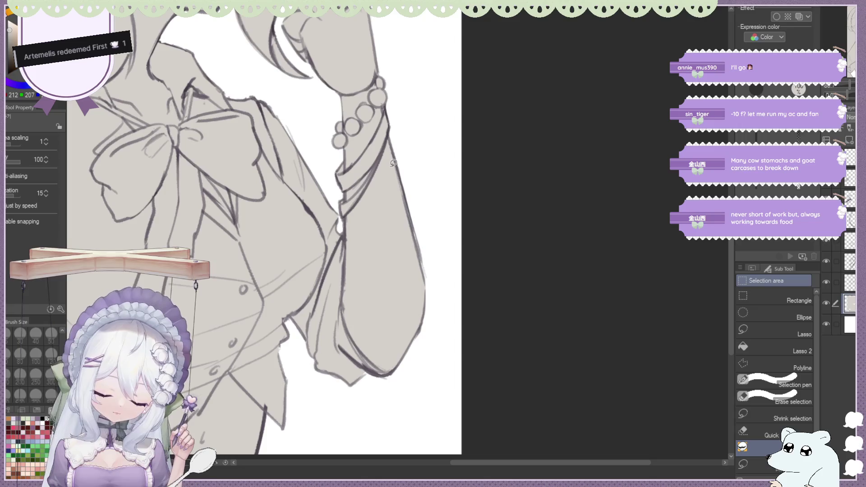
scroll(391, 162, "down", 2)
scroll(419, 149, "down", 3)
scroll(451, 139, "down", 3)
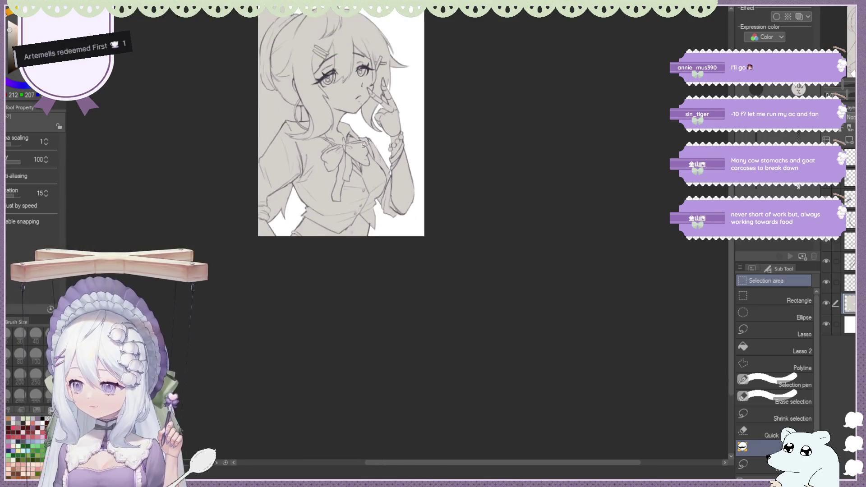
scroll(366, 37, "down", 2)
scroll(366, 38, "up", 2)
scroll(358, 81, "down", 1)
scroll(349, 148, "up", 3)
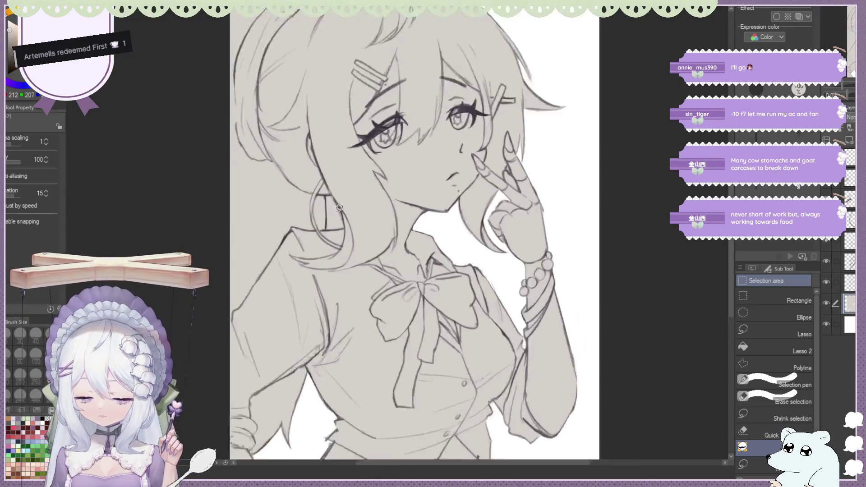
scroll(339, 208, "up", 3)
scroll(338, 208, "up", 1)
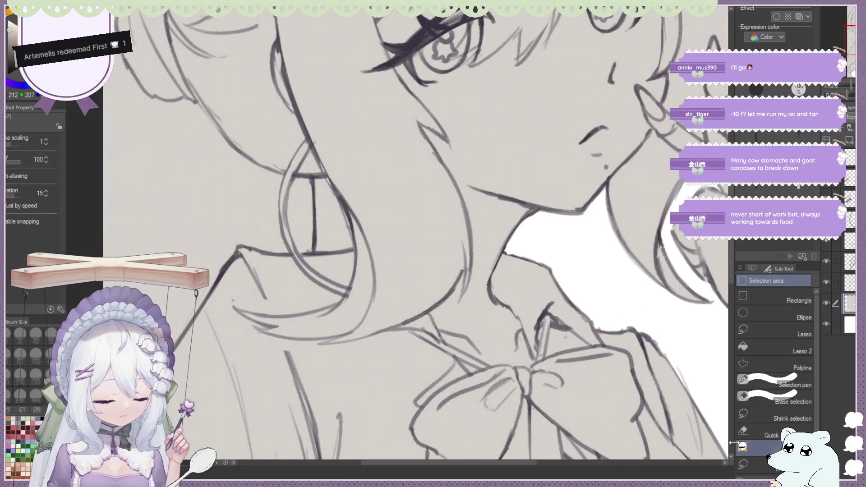
left_click(758, 464)
scroll(770, 434, "down", 1)
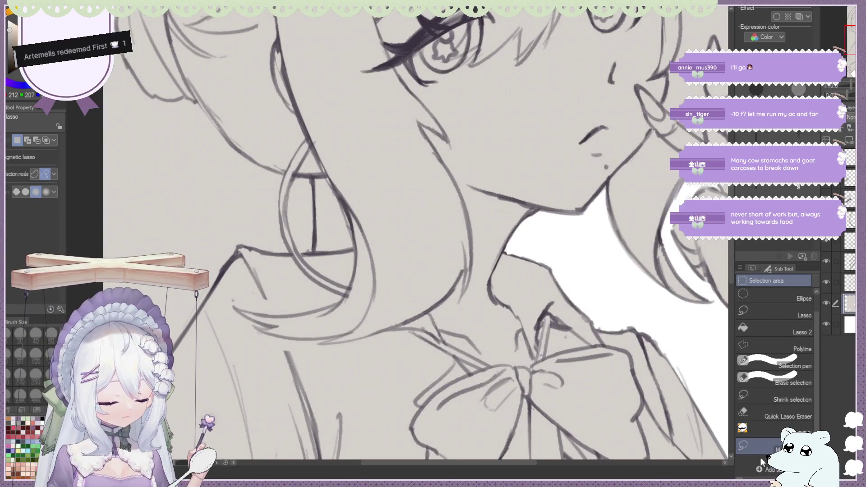
Erase the grey inside the hoop earring with the Quick Lasso Eraser and check the base by hiding it.
left_click(765, 416)
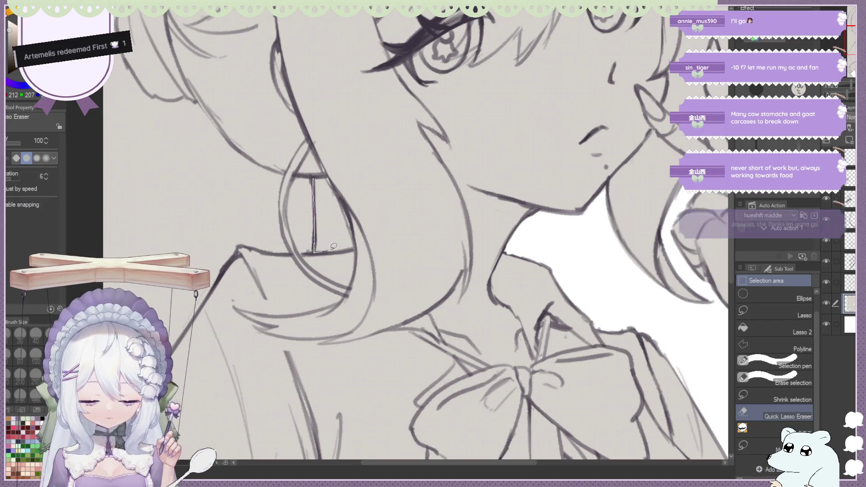
left_click_drag(333, 247, 325, 171)
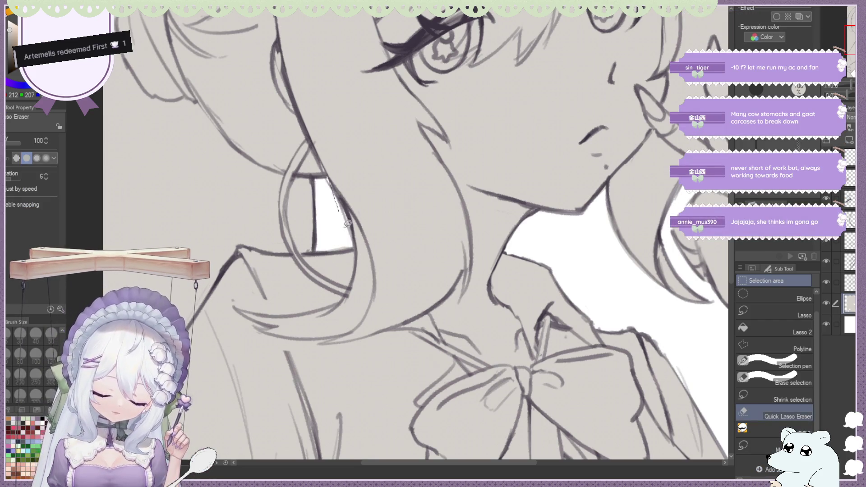
scroll(347, 224, "down", 3)
scroll(341, 182, "down", 3)
scroll(335, 146, "down", 2)
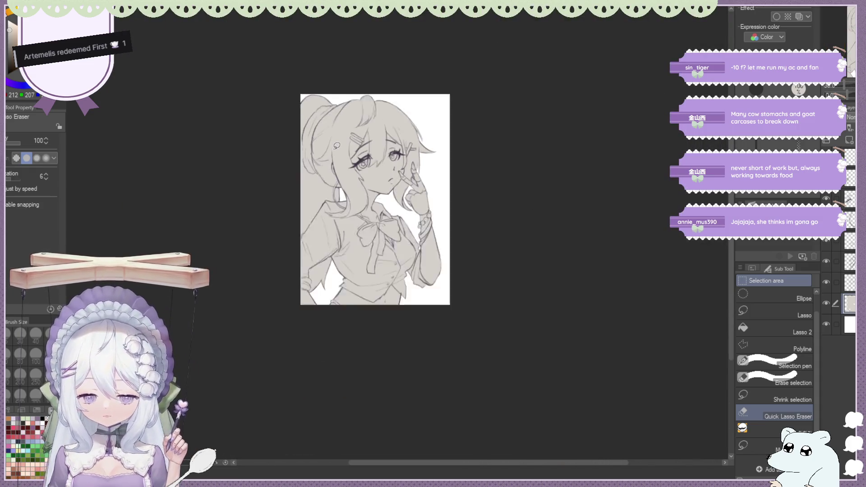
scroll(337, 145, "down", 1)
scroll(328, 122, "up", 1)
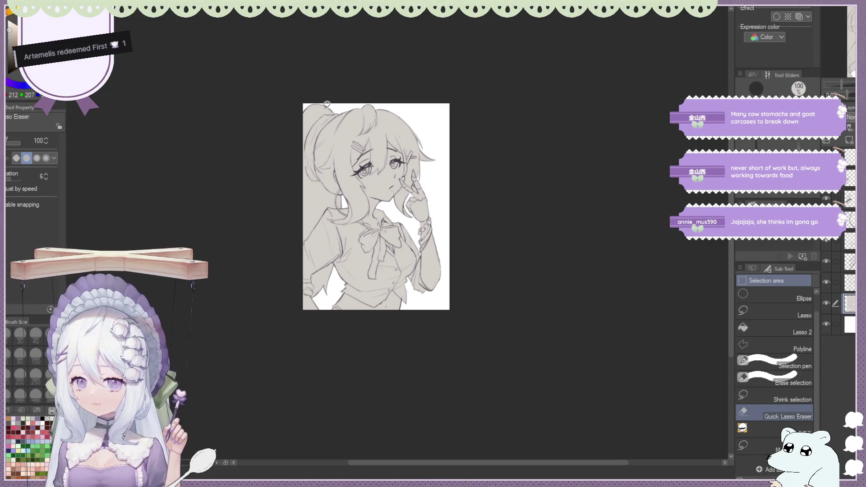
scroll(327, 105, "up", 1)
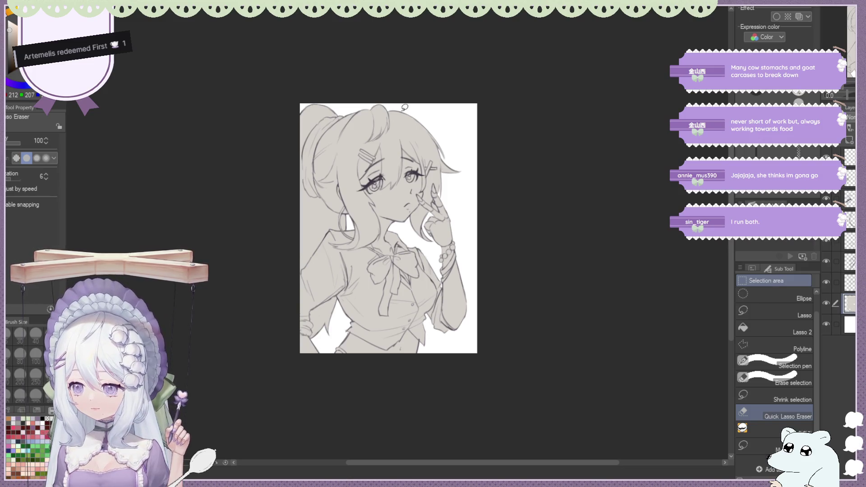
scroll(405, 107, "up", 1)
scroll(410, 97, "up", 1)
scroll(514, 178, "down", 1)
scroll(513, 185, "up", 1)
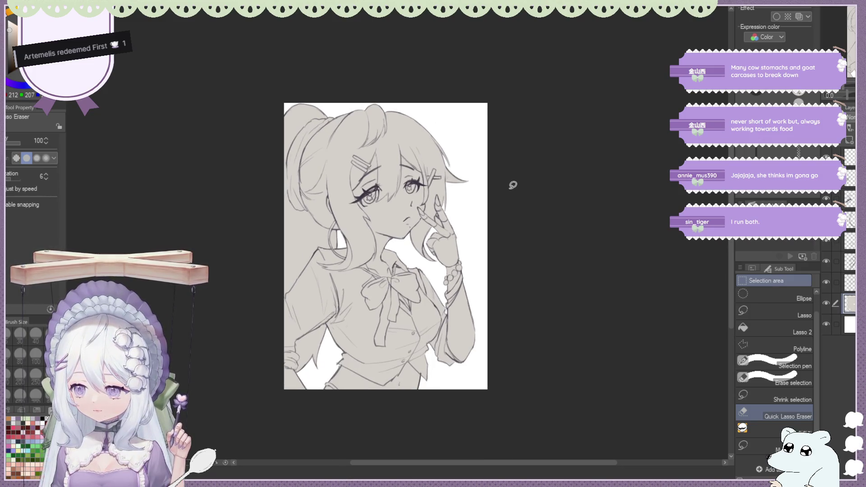
scroll(513, 184, "up", 1)
scroll(419, 116, "up", 1)
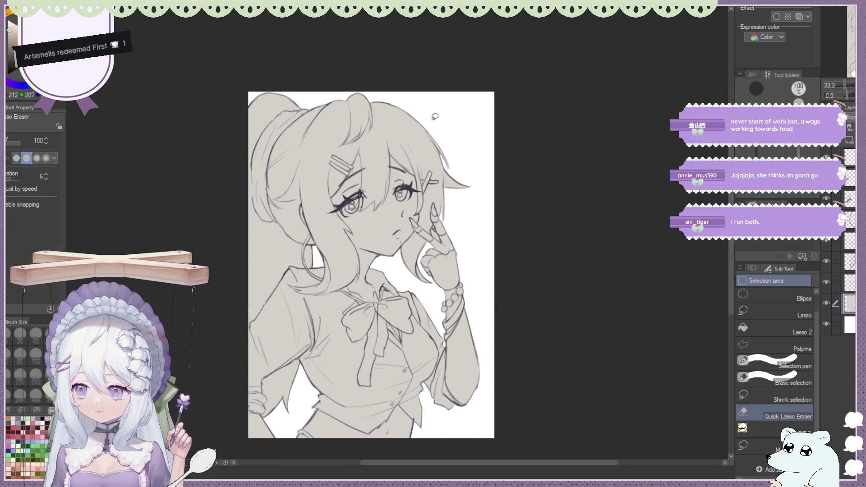
left_click(825, 282)
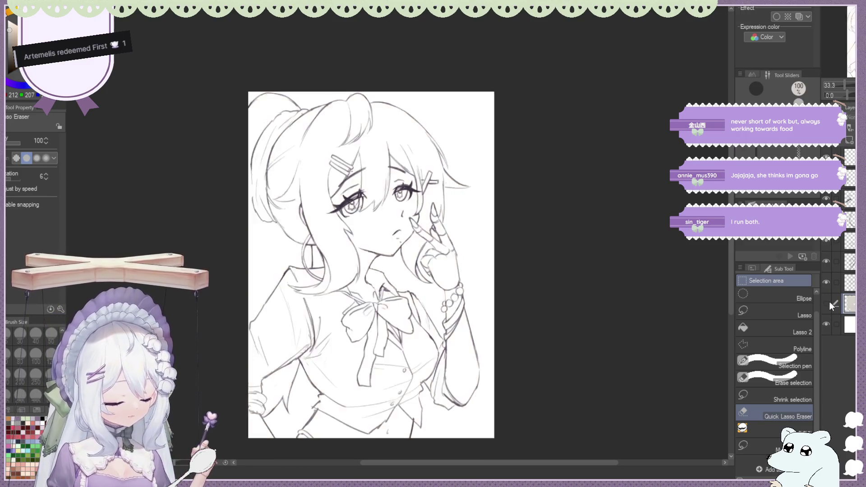
Add a new layer and switch from the eraser to the Watercolor brush group.
key("ctrl+shift+n")
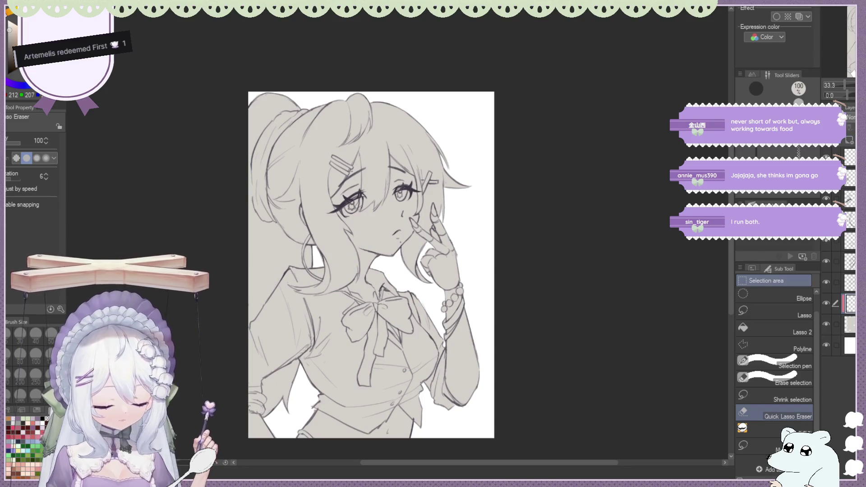
scroll(442, 236, "up", 2)
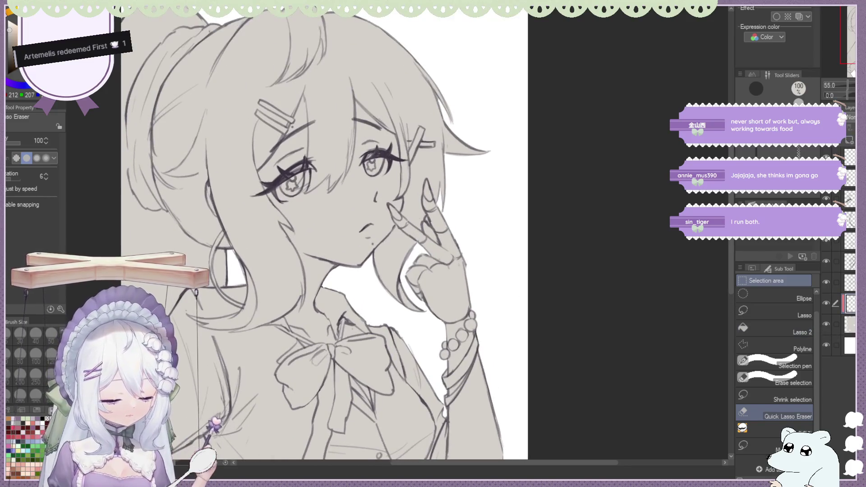
key("e")
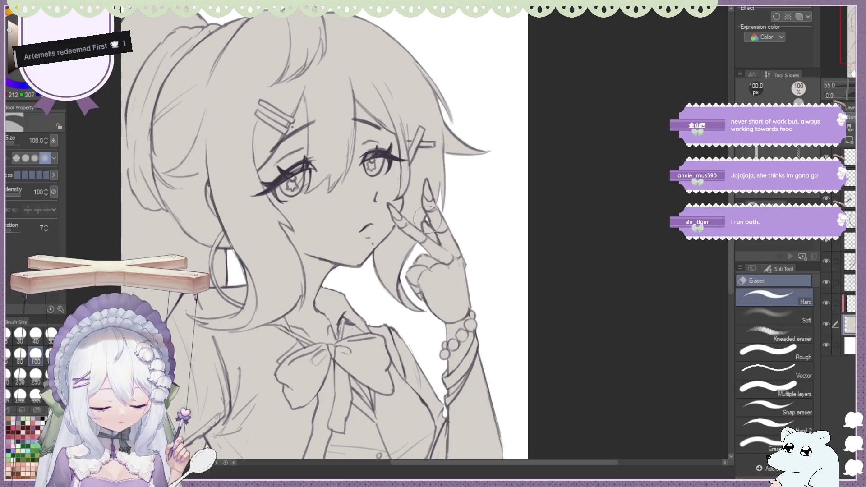
scroll(632, 261, "down", 1)
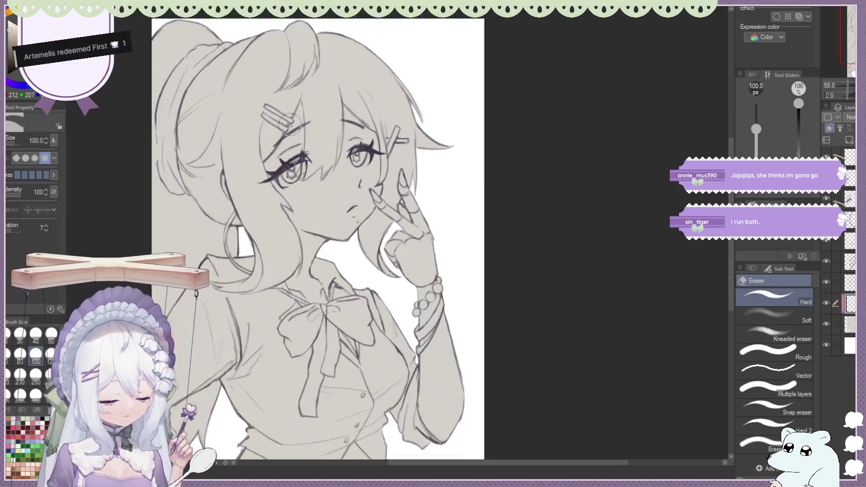
scroll(483, 187, "down", 2)
scroll(483, 187, "up", 1)
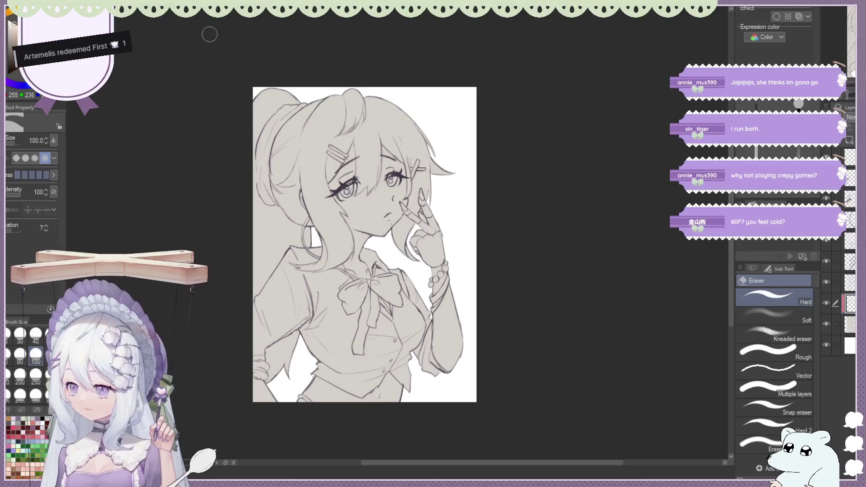
scroll(408, 95, "up", 2)
scroll(365, 85, "down", 3)
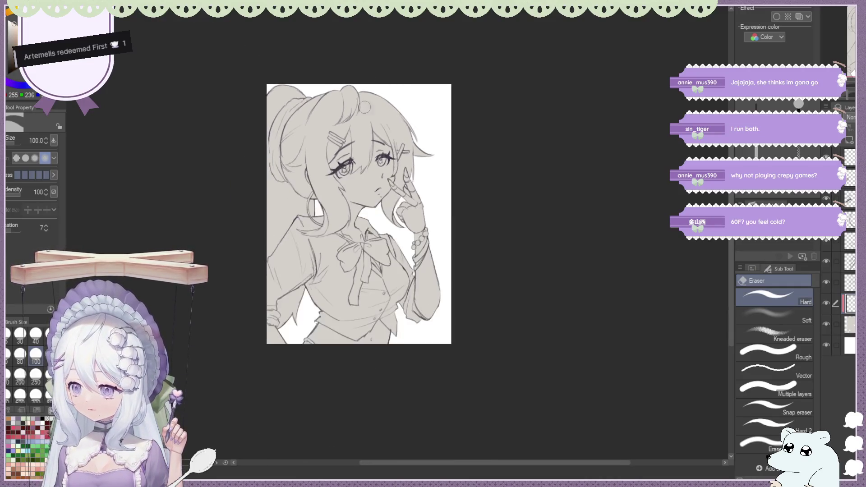
scroll(345, 169, "up", 2)
key("b")
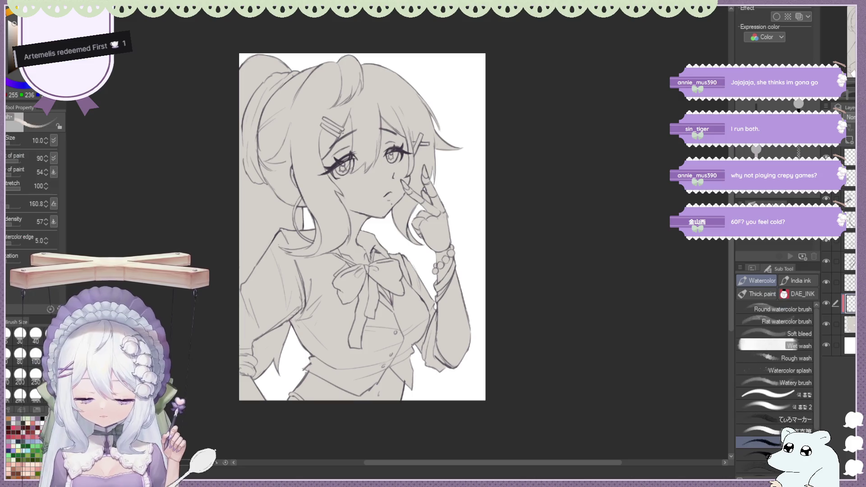
Paint beige skin tone over the face, forehead, hand and forearm with the Round mixing brush.
left_click(757, 293)
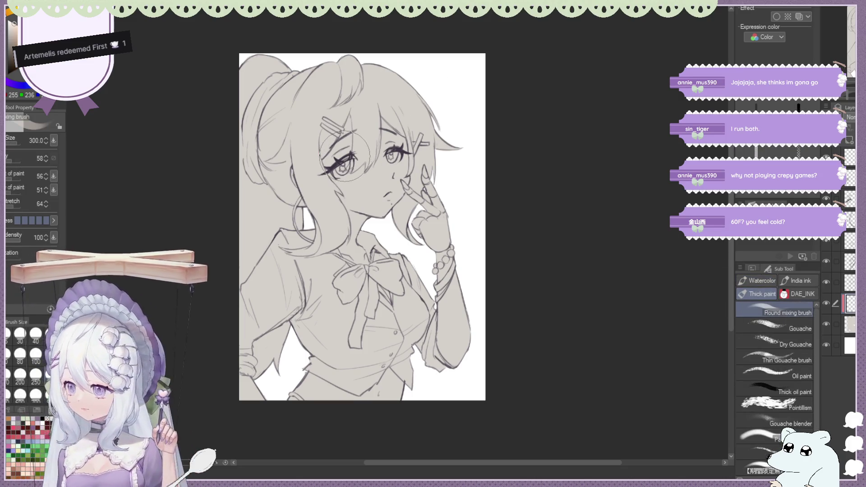
mouse_move(338, 161)
left_mouse_down()
mouse_move(368, 192)
mouse_move(399, 142)
mouse_move(392, 176)
mouse_move(351, 128)
mouse_move(436, 200)
mouse_move(412, 169)
mouse_move(423, 216)
left_mouse_up()
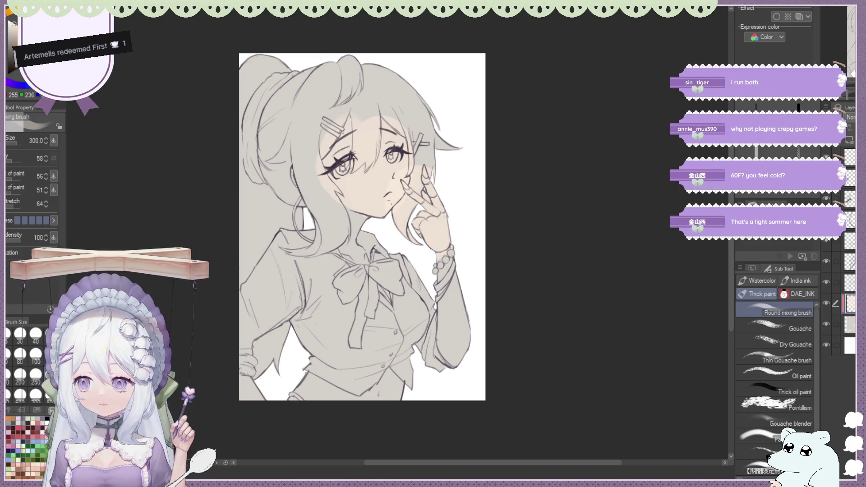
left_click_drag(451, 270, 447, 365)
left_click_drag(453, 325, 450, 345)
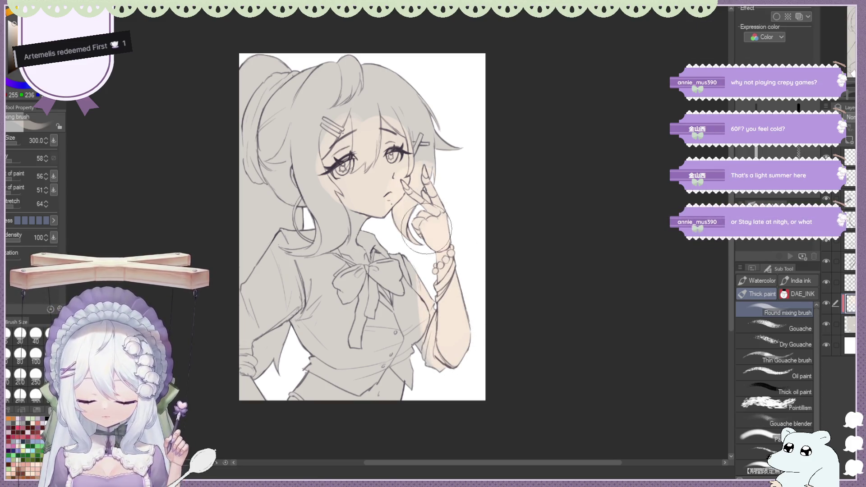
mouse_move(348, 190)
left_mouse_down()
mouse_move(369, 179)
mouse_move(393, 135)
mouse_move(338, 156)
mouse_move(383, 153)
mouse_move(366, 209)
left_mouse_up()
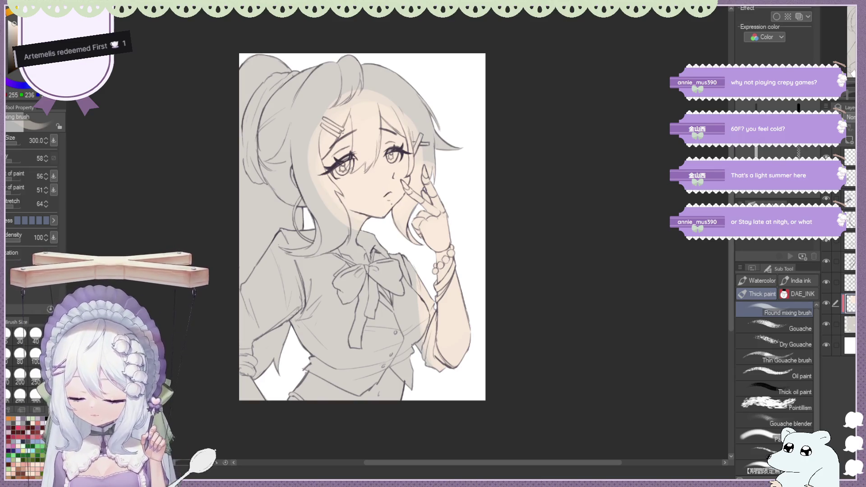
key("j")
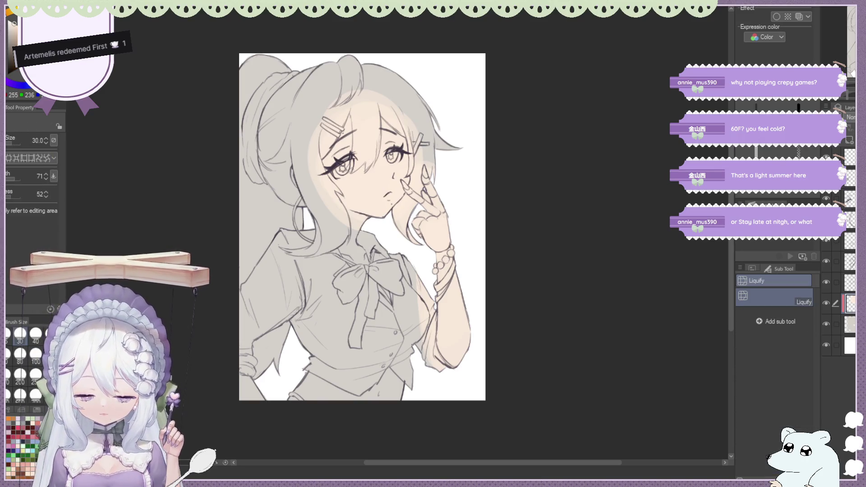
Soften the skin tone edges with the Blend tool at size 700.
key("j")
left_click(40, 401)
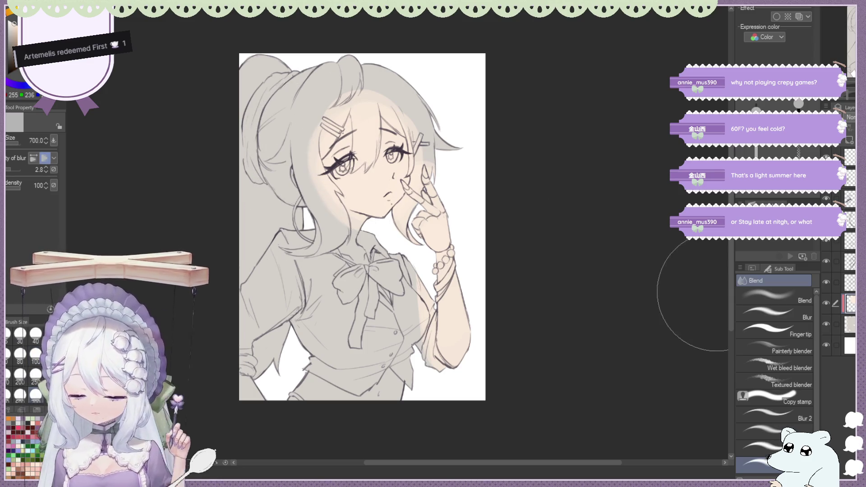
scroll(779, 398, "down", 1)
left_click(788, 414)
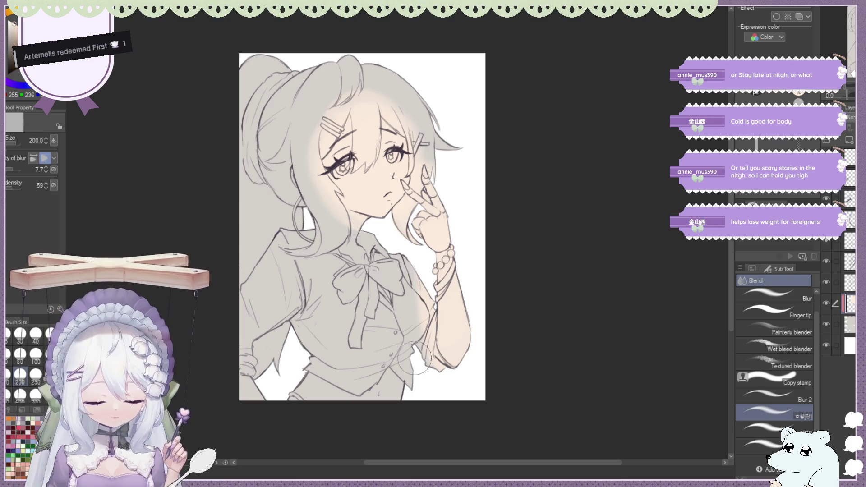
Feather the skin edges with the Soft eraser at size 200.
key("e")
left_click(761, 310)
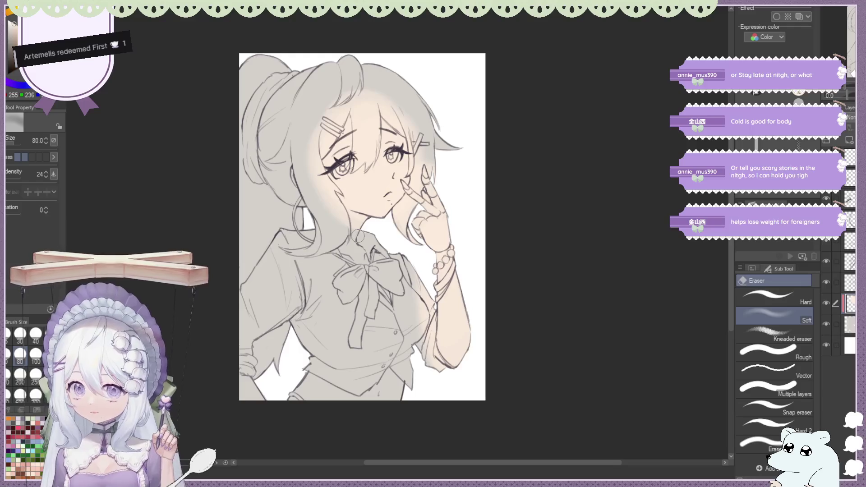
left_click(21, 373)
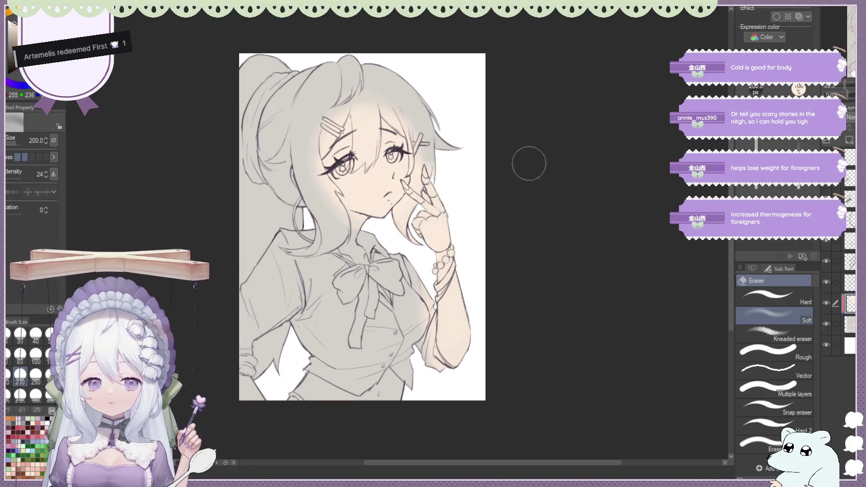
scroll(553, 245, "down", 3)
scroll(432, 131, "up", 1)
scroll(432, 131, "up", 1)
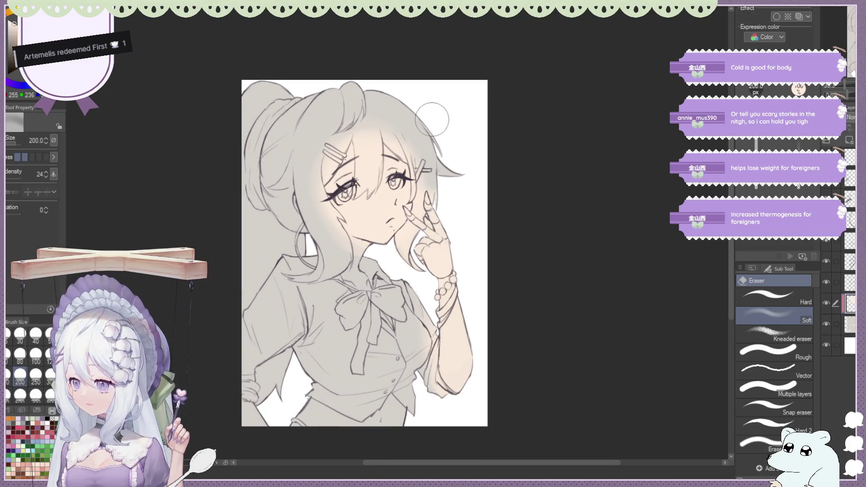
scroll(431, 119, "down", 1)
scroll(444, 160, "up", 1)
scroll(432, 178, "up", 1)
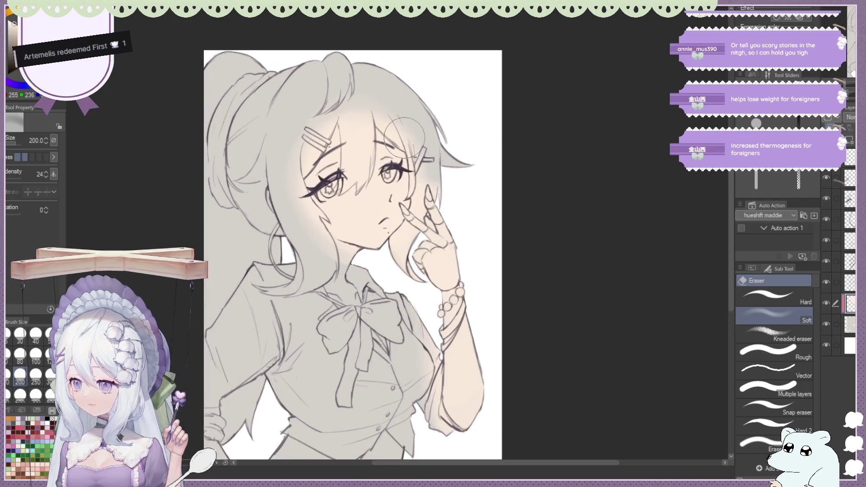
scroll(328, 110, "down", 1)
scroll(328, 110, "up", 1)
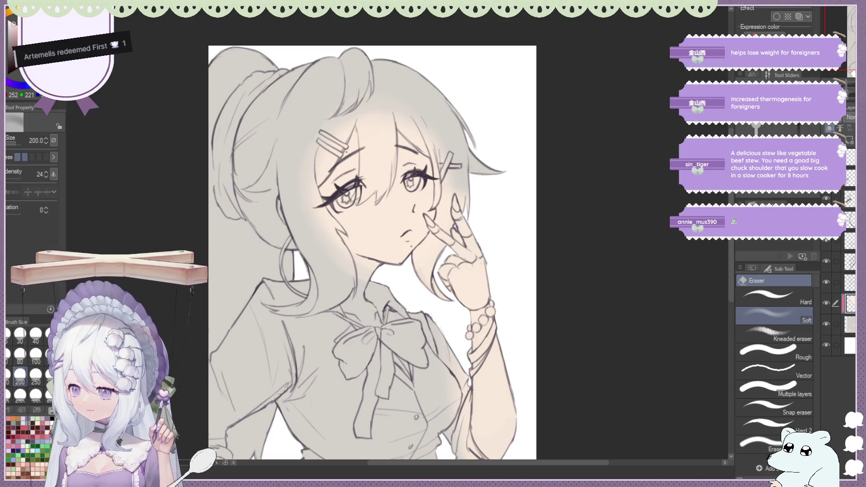
Paint pink blush on both cheeks with the Round mixing brush.
key("b")
mouse_move(319, 217)
left_mouse_down()
mouse_move(351, 223)
mouse_move(358, 238)
left_mouse_up()
mouse_move(305, 230)
left_mouse_down()
mouse_move(365, 217)
mouse_move(403, 193)
mouse_move(353, 230)
mouse_move(365, 170)
mouse_move(333, 230)
mouse_move(338, 224)
left_mouse_up()
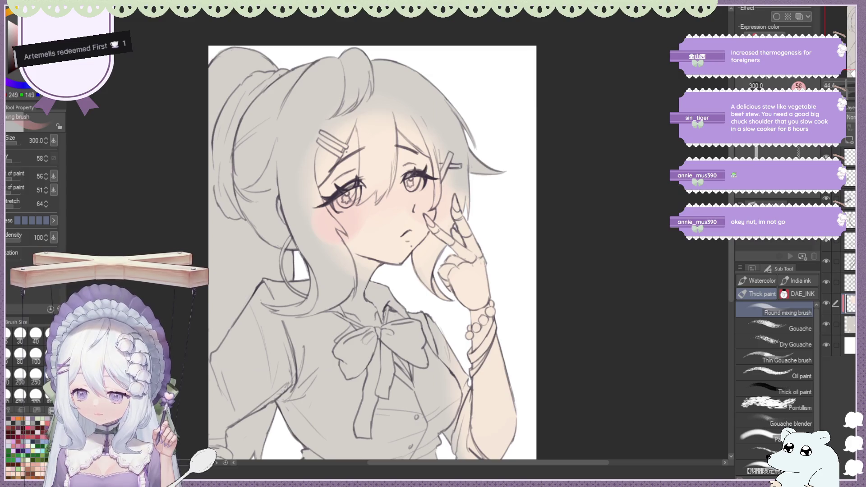
left_click_drag(334, 213, 331, 220)
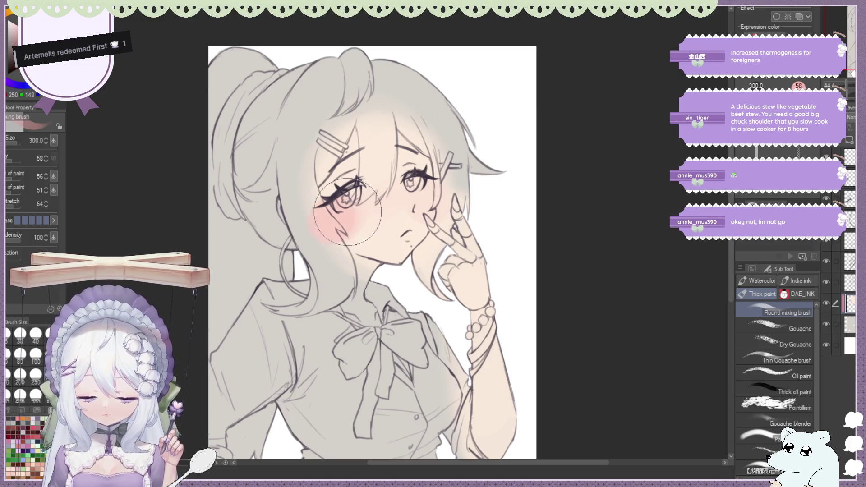
left_click_drag(429, 199, 434, 197)
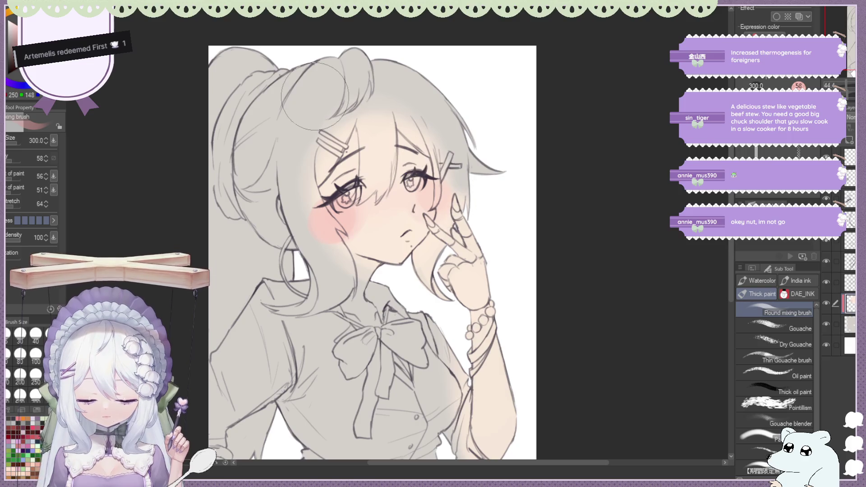
Smooth the right cheek's blush with the Blend tool.
key("j")
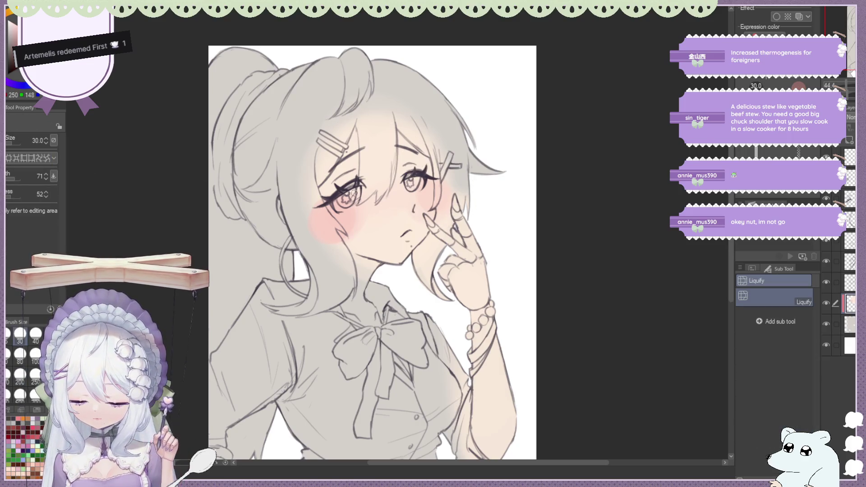
key("j")
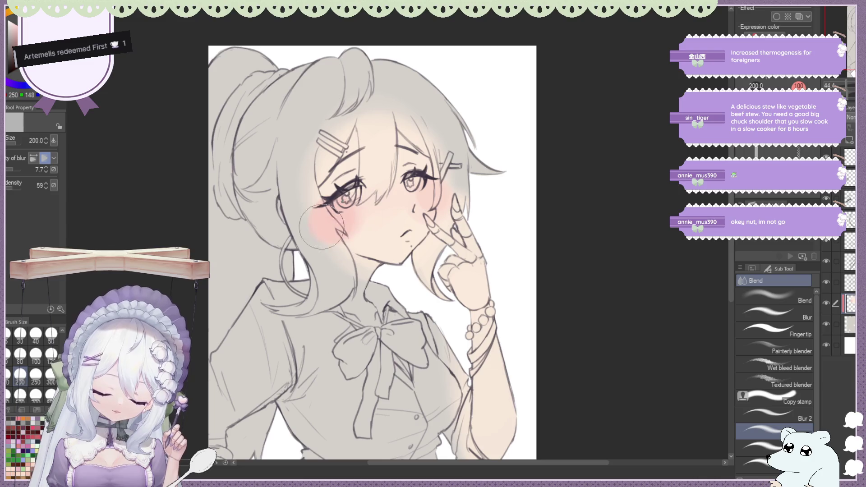
left_click_drag(433, 199, 437, 202)
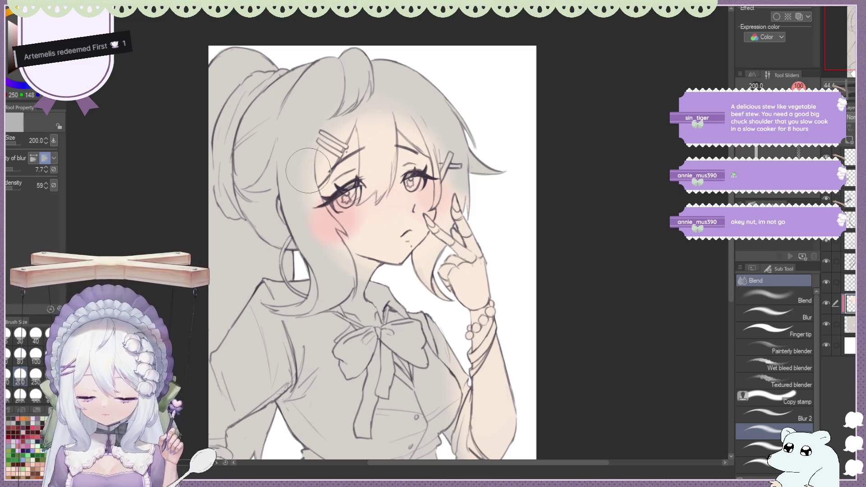
key("ctrl+minus")
key("ctrl+plus")
key("ctrl+plus")
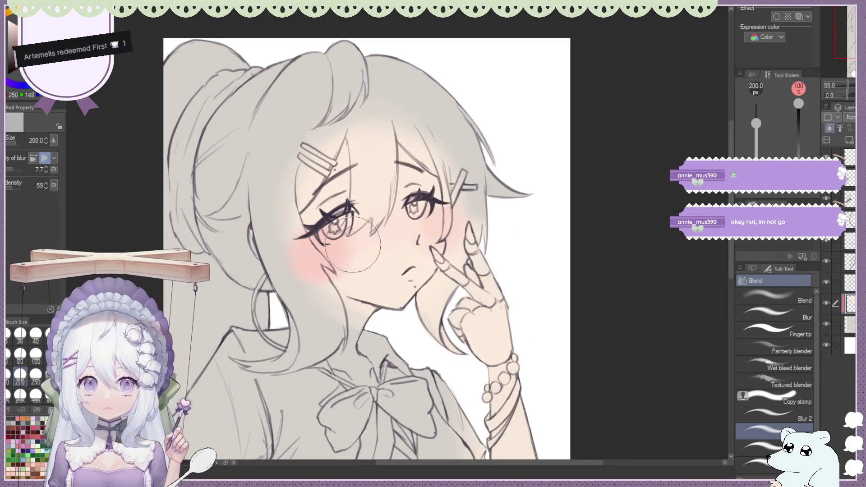
Paint the parted mouth pink with the mixing brush, checking it flipped and fitting the canvas with Ctrl+0.
key("b")
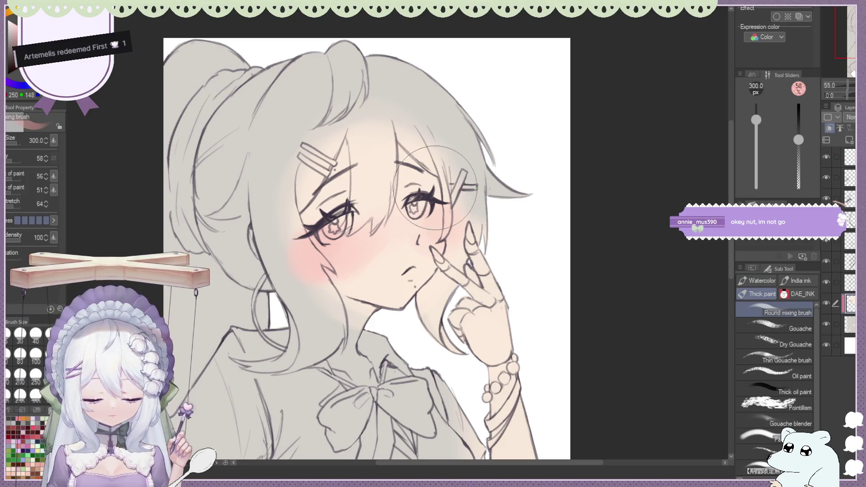
key("ctrl+minus")
key("ctrl+minus")
key("ctrl+minus")
key("h")
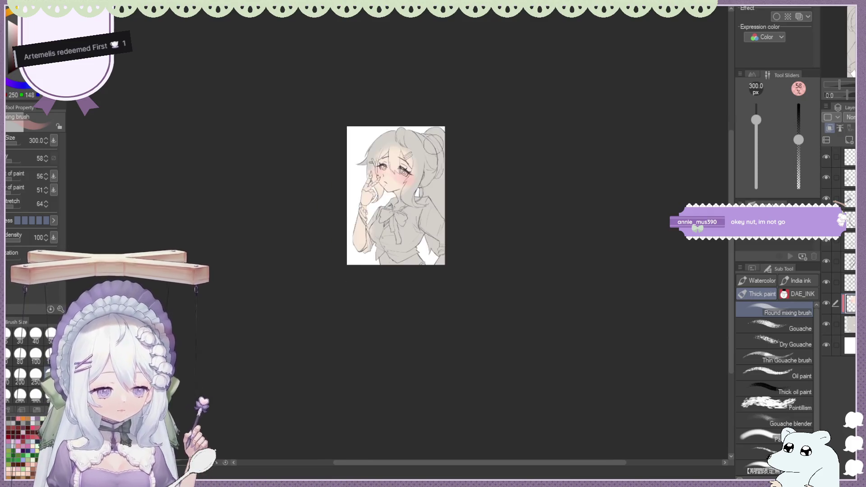
key("ctrl+minus")
key("ctrl+plus")
key("ctrl+plus")
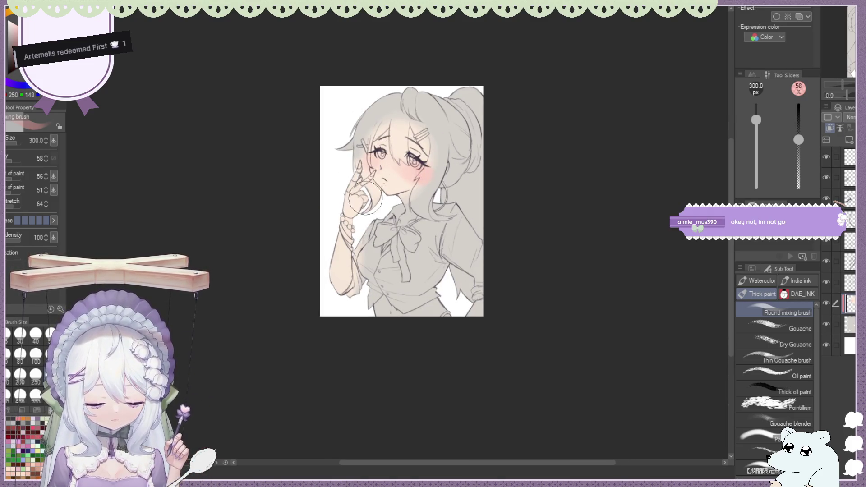
key("ctrl+minus")
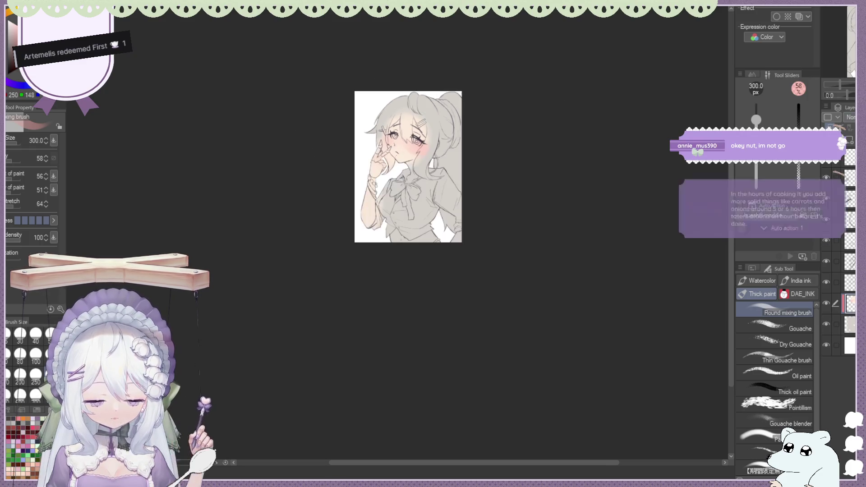
key("h")
key("ctrl+plus")
key("ctrl+plus")
key("ctrl+plus")
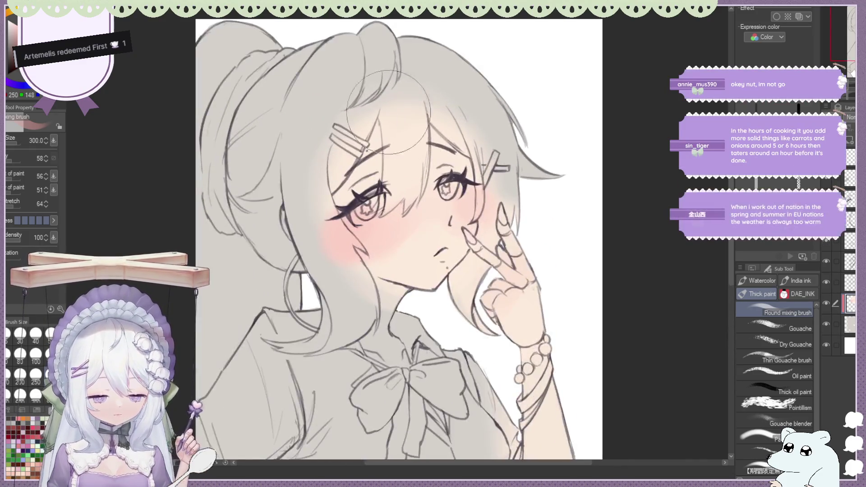
key("ctrl+minus")
key("ctrl+plus")
key("ctrl+plus")
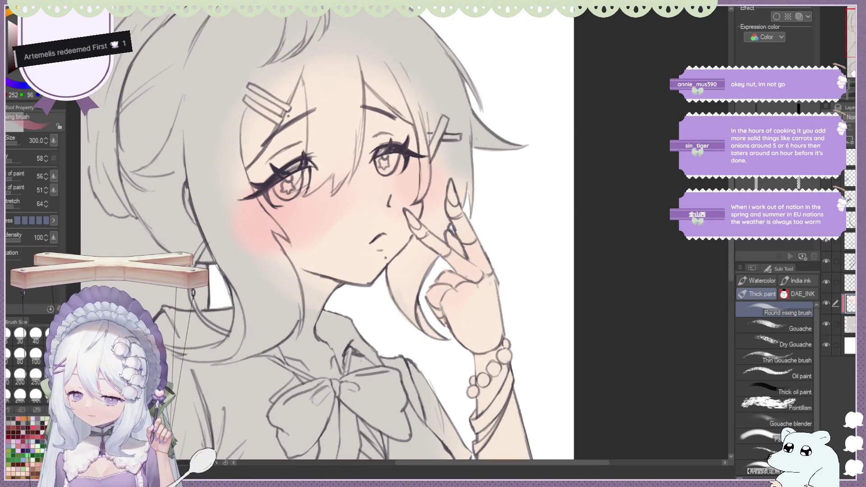
scroll(35, 342, "up", 2)
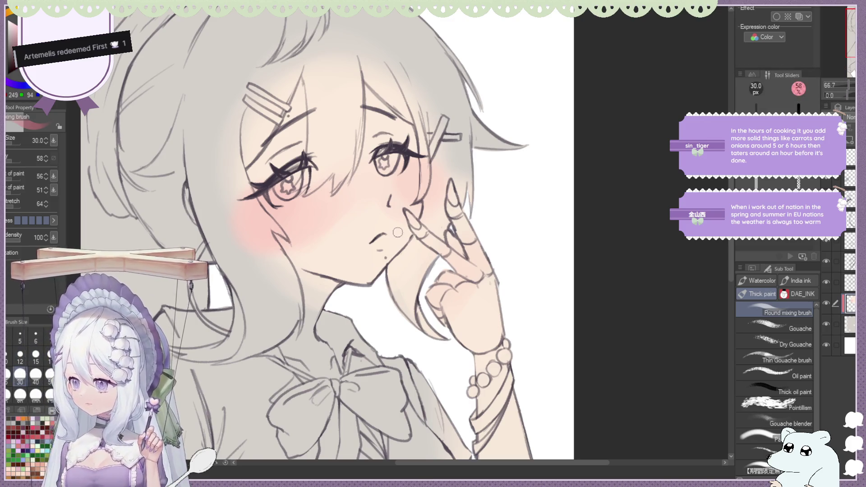
scroll(387, 221, "up", 1)
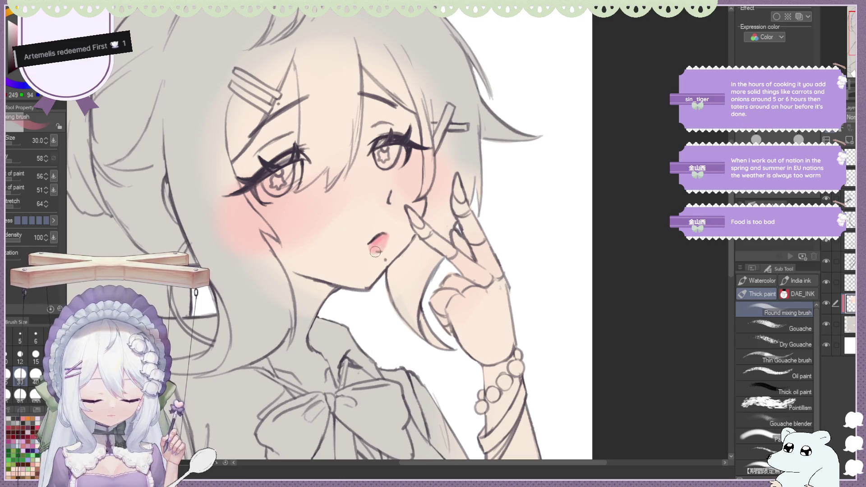
key("ctrl+0")
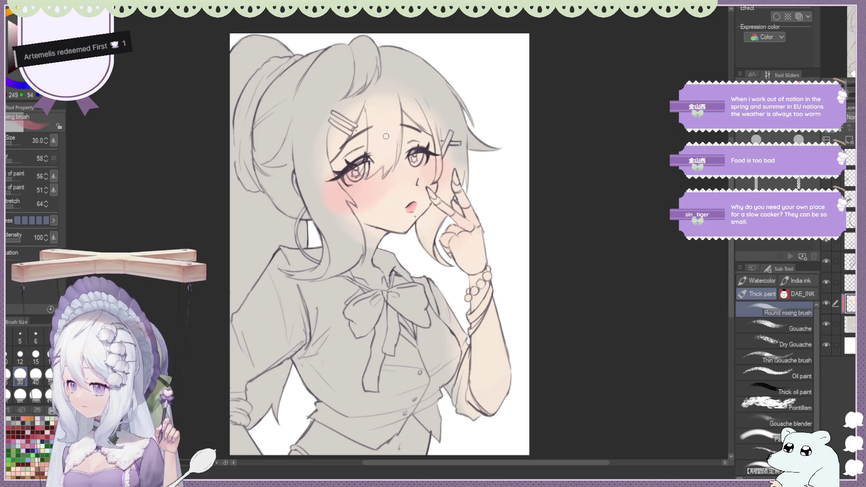
scroll(380, 132, "down", 1)
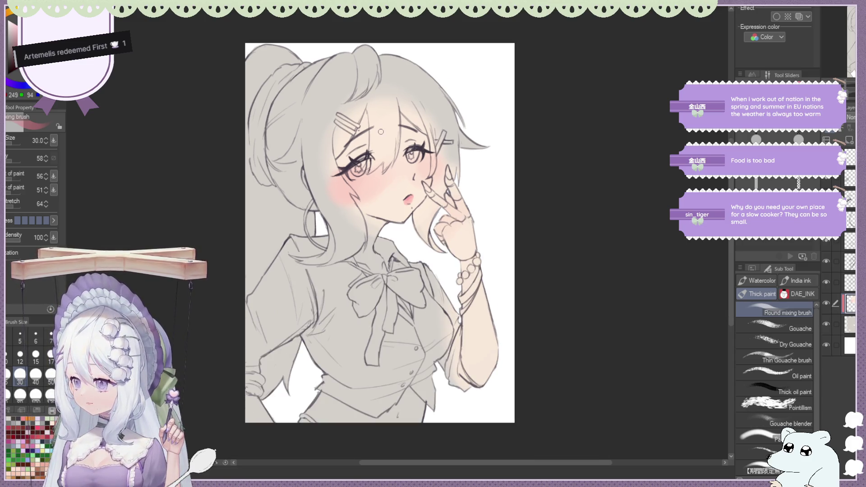
scroll(380, 132, "up", 1)
scroll(380, 131, "up", 1)
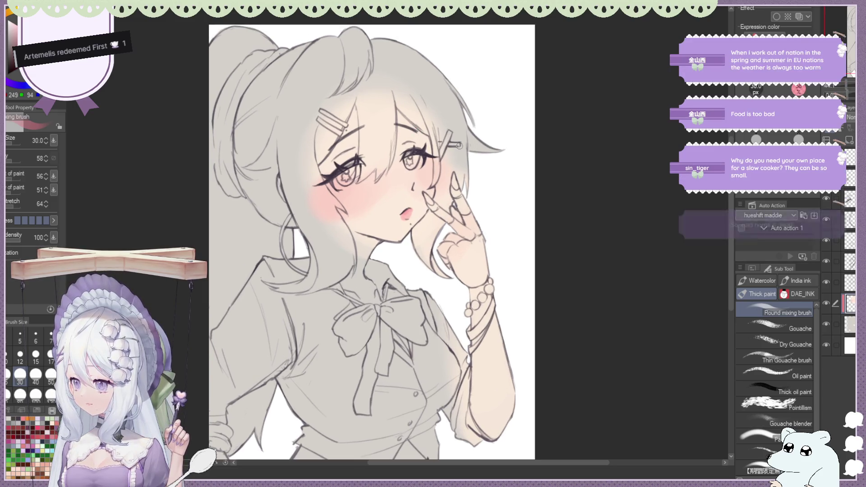
scroll(458, 145, "up", 1)
Soften the cheek shading with the Blend tool, then paint orange eyeshadow with the mixing brush.
key("j")
scroll(385, 225, "up", 1)
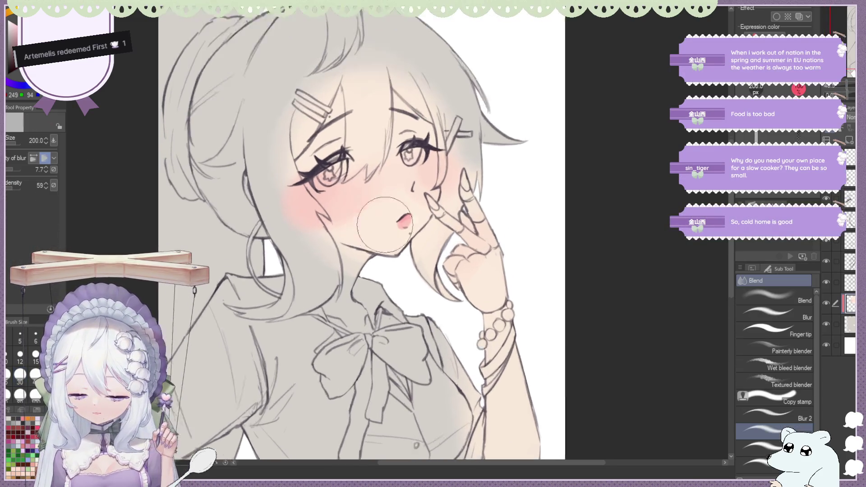
scroll(384, 225, "up", 1)
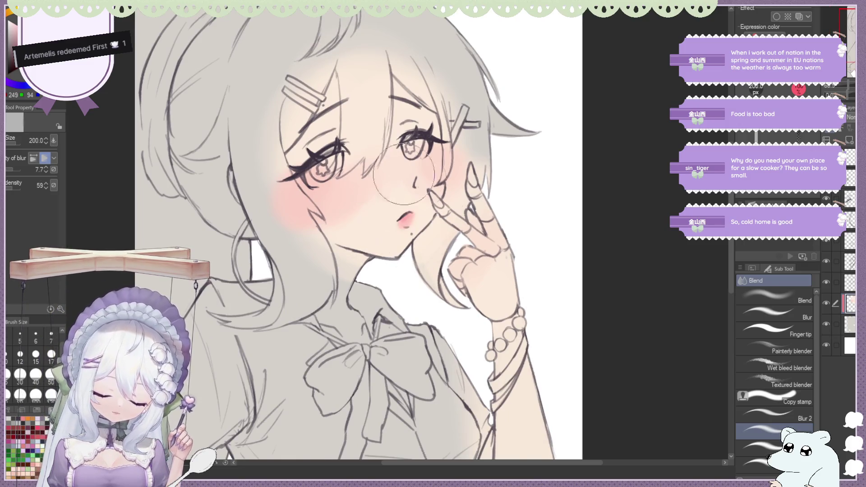
scroll(404, 181, "down", 5)
scroll(460, 217, "up", 2)
scroll(474, 223, "up", 2)
scroll(493, 233, "up", 2)
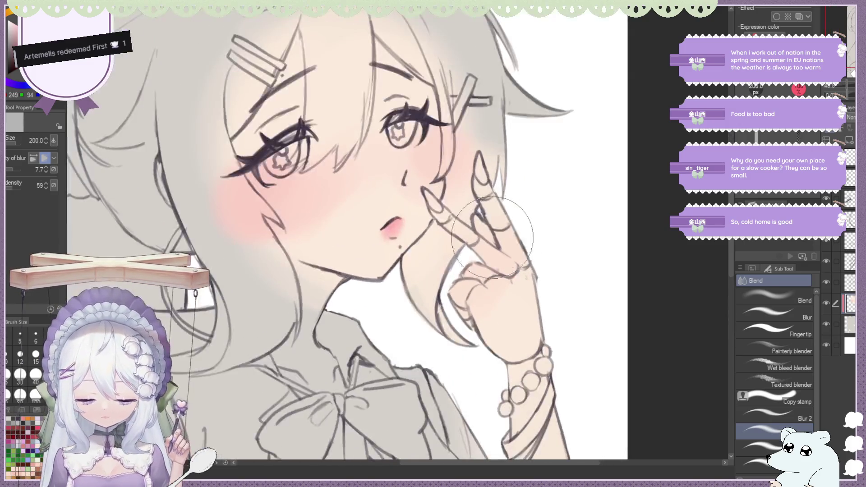
scroll(351, 231, "down", 2)
scroll(352, 230, "down", 2)
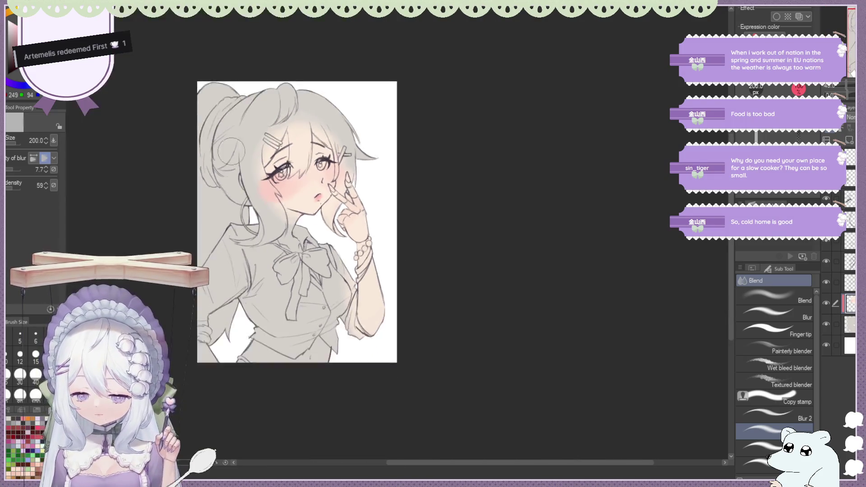
scroll(351, 231, "up", 3)
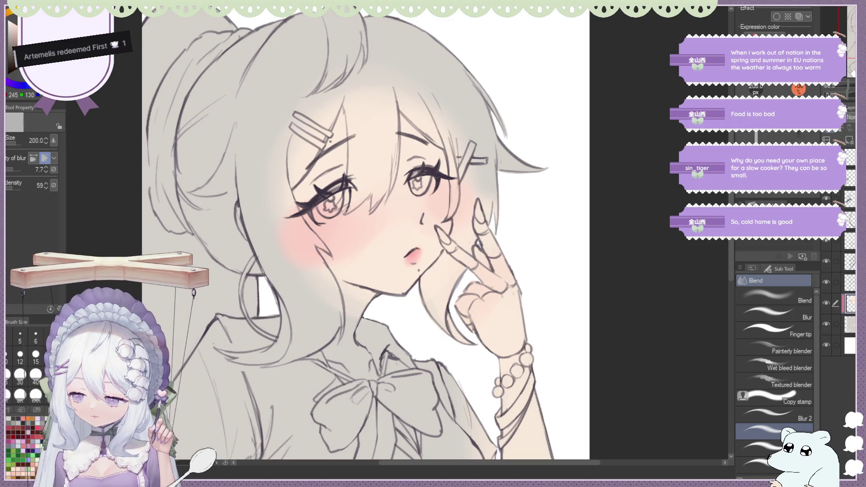
key("b")
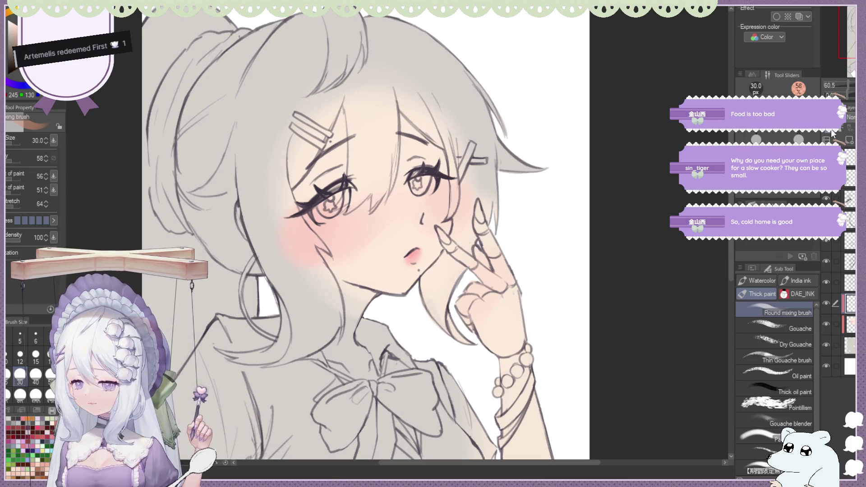
scroll(269, 149, "up", 1)
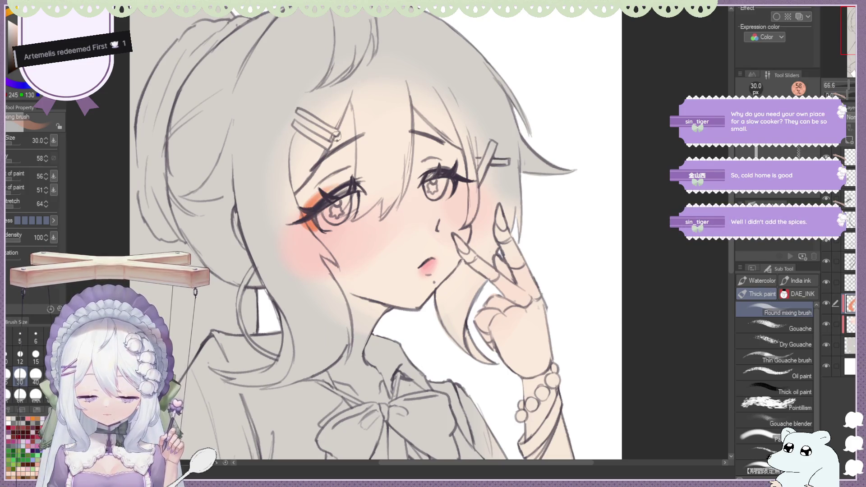
Darken the right eye's outer lashes and recolour the eyeshadow toward purple.
left_click_drag(449, 164, 456, 190)
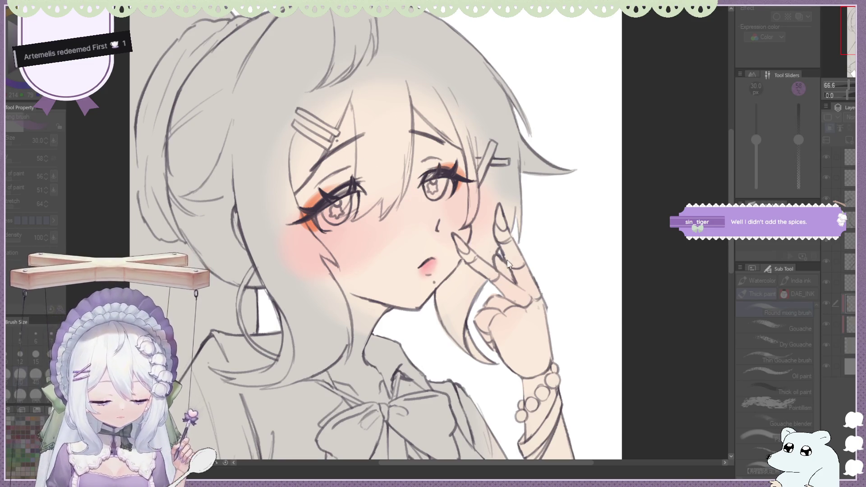
key("ctrl+z")
key("ctrl+z")
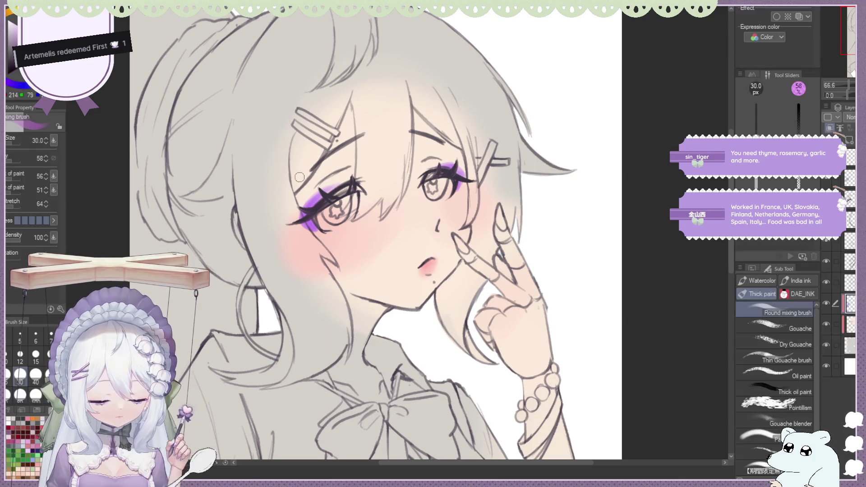
scroll(346, 192, "up", 1)
Blend the purple eyeshadow and forehead shading, comparing with the layer hidden.
key("j")
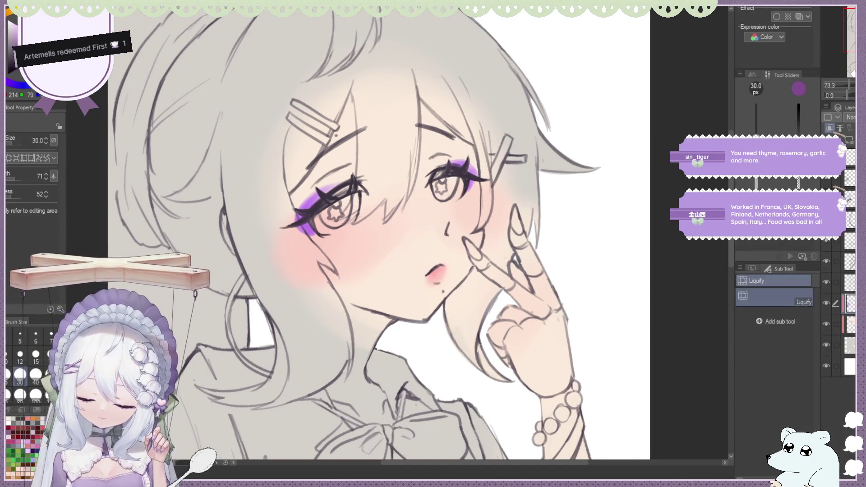
key("j")
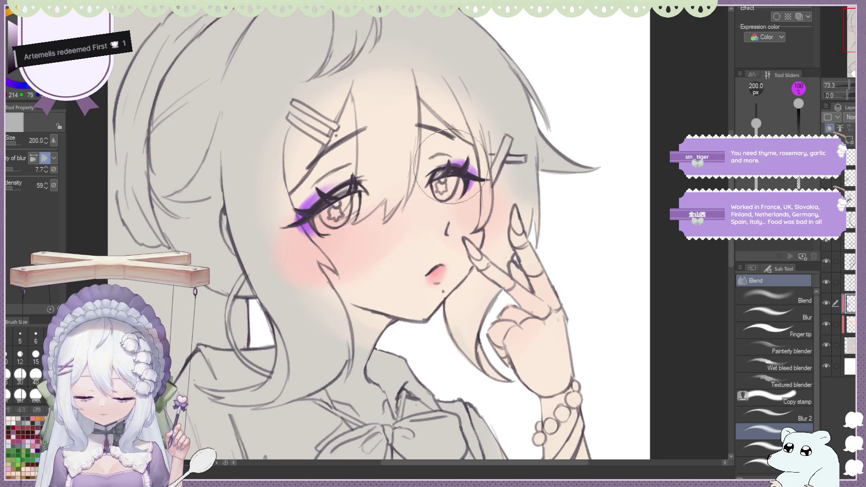
scroll(462, 203, "down", 2)
scroll(406, 146, "down", 2)
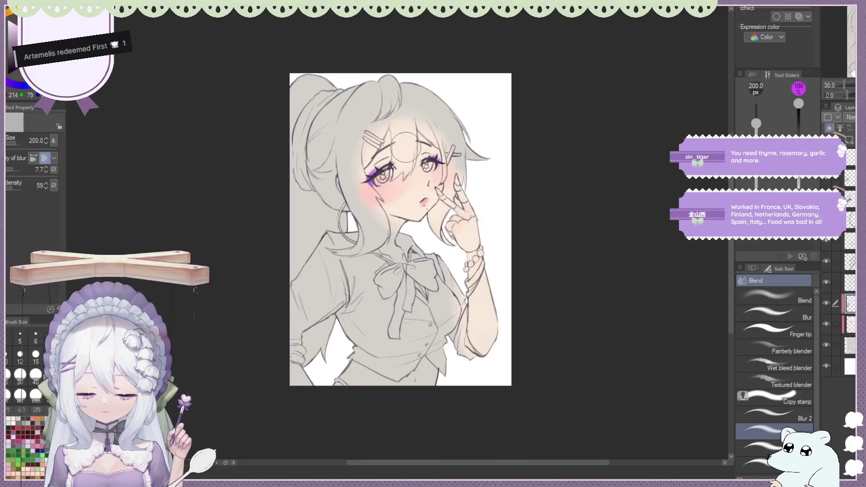
scroll(400, 151, "up", 2)
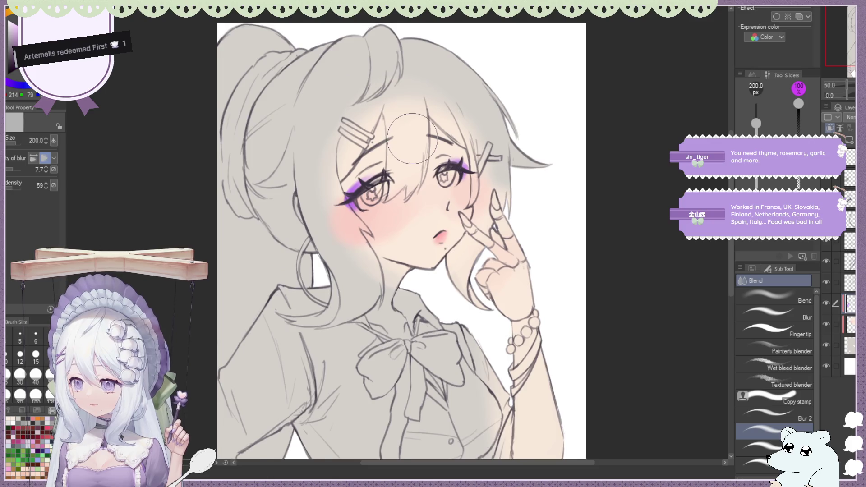
scroll(420, 144, "up", 2)
scroll(444, 136, "up", 1)
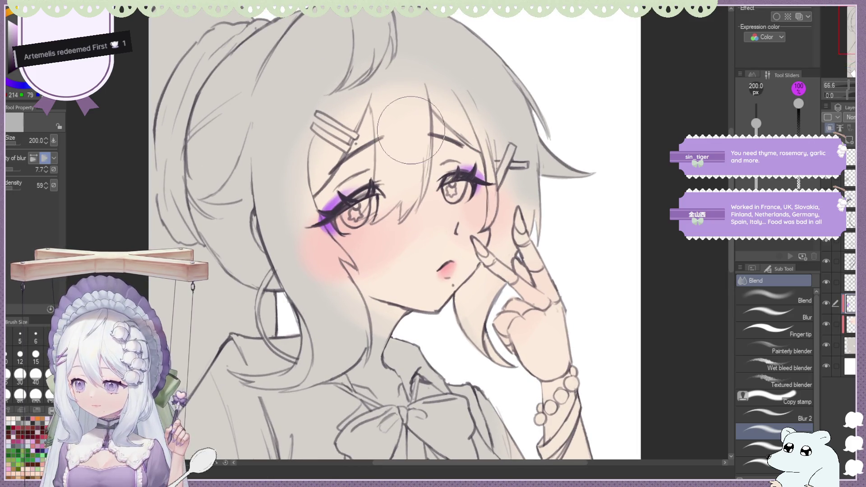
scroll(389, 130, "up", 1)
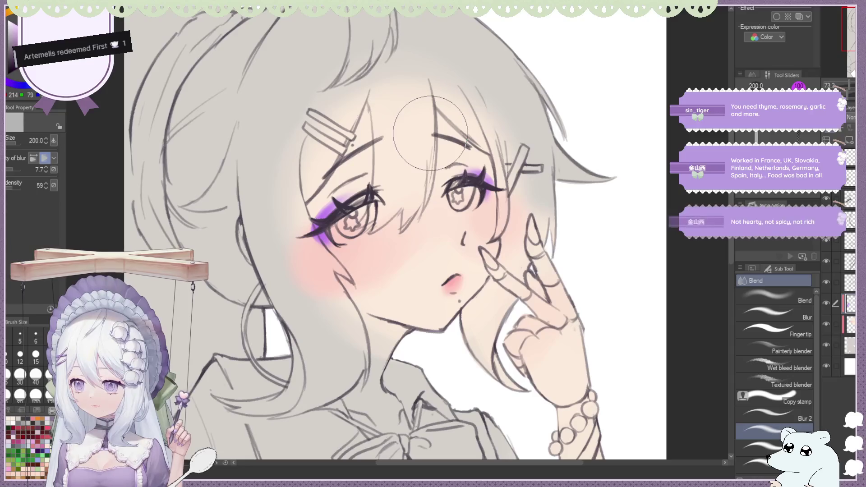
scroll(430, 133, "down", 1)
scroll(430, 133, "up", 1)
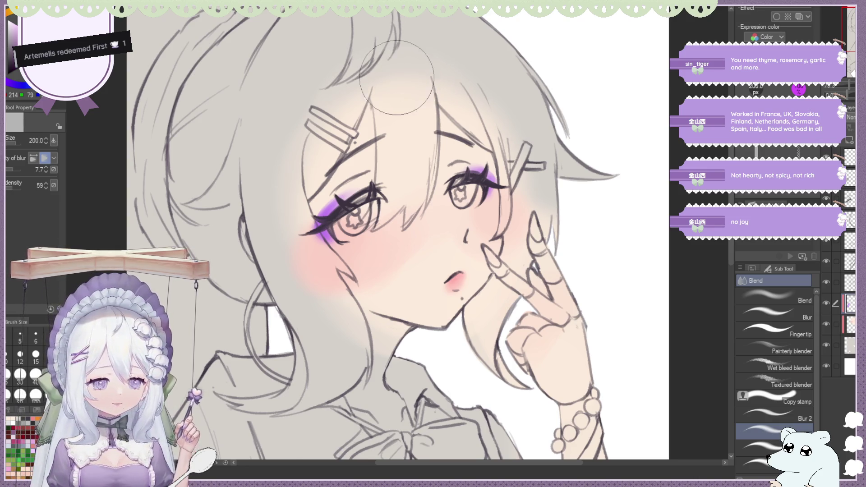
scroll(405, 75, "down", 1)
scroll(433, 115, "down", 1)
scroll(482, 150, "down", 2)
scroll(433, 119, "up", 2)
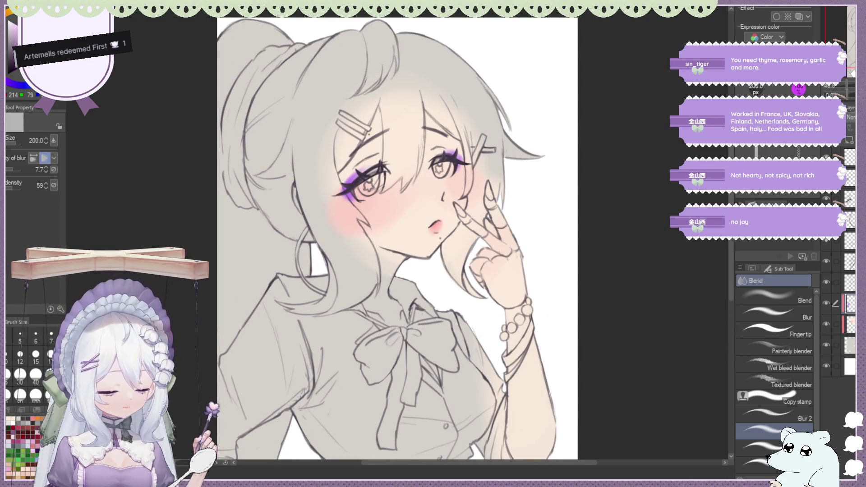
left_click(827, 324)
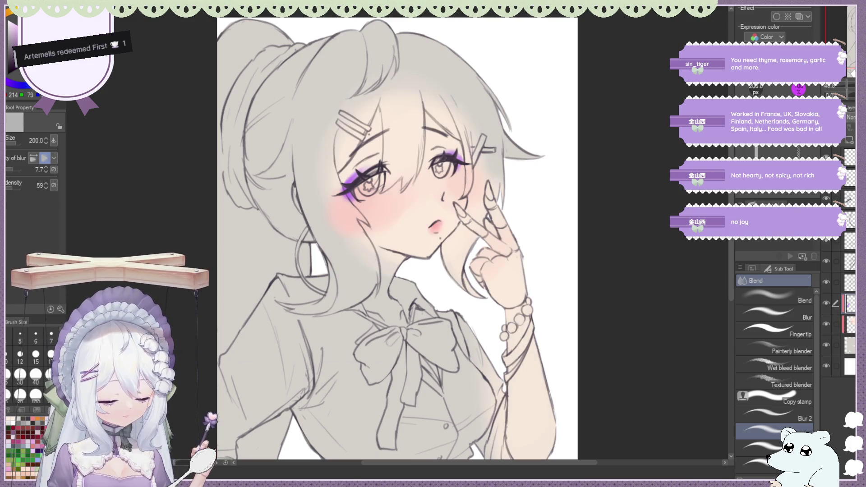
scroll(382, 129, "down", 3)
scroll(383, 128, "down", 1)
scroll(378, 118, "up", 3)
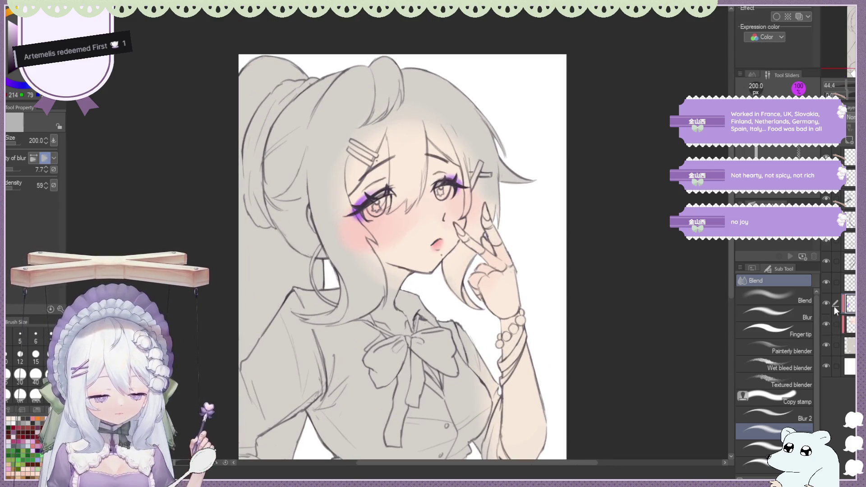
Add a new layer, sample the light skin tone and set the mixing brush to size 100.
left_click(849, 140)
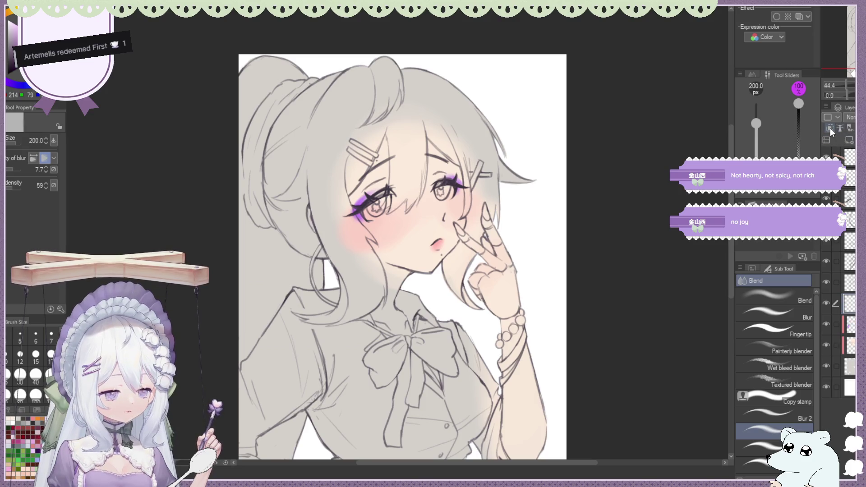
scroll(393, 135, "up", 1)
scroll(379, 134, "up", 1)
scroll(359, 132, "up", 1)
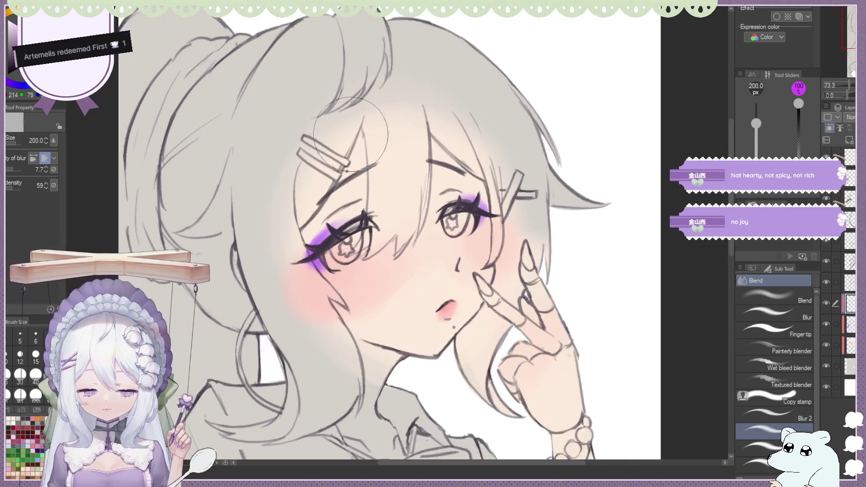
left_click(393, 312, "alt")
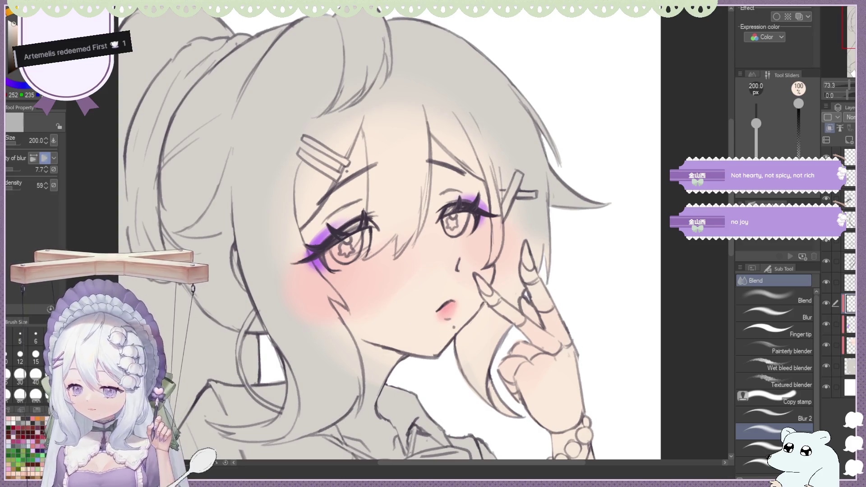
scroll(345, 168, "down", 2)
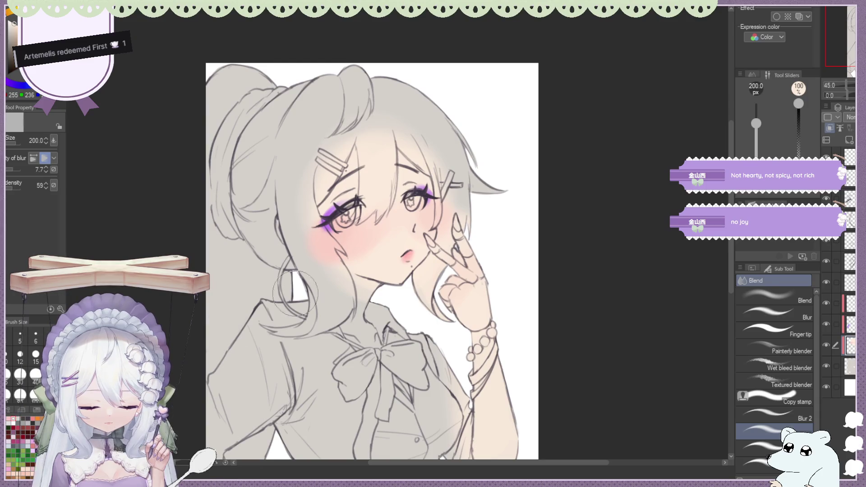
key("b")
left_click(36, 393)
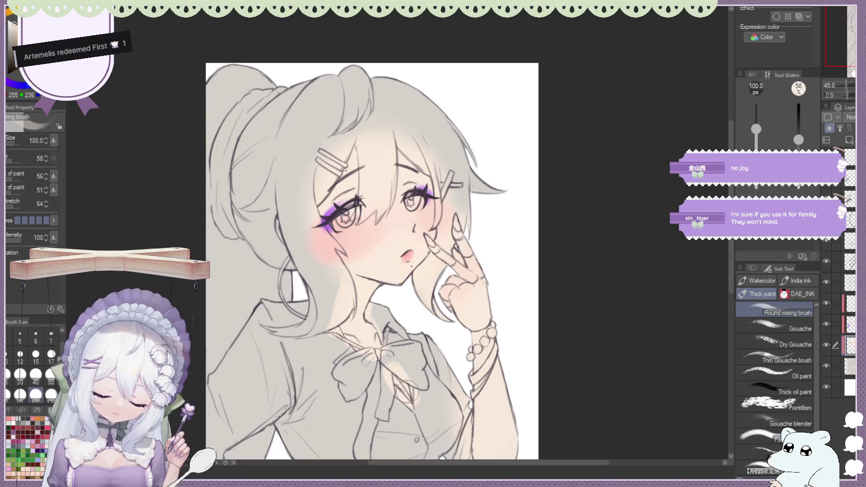
Blend the shading across the bow and chest with the Blend tool, then resume the mixing brush.
key("j")
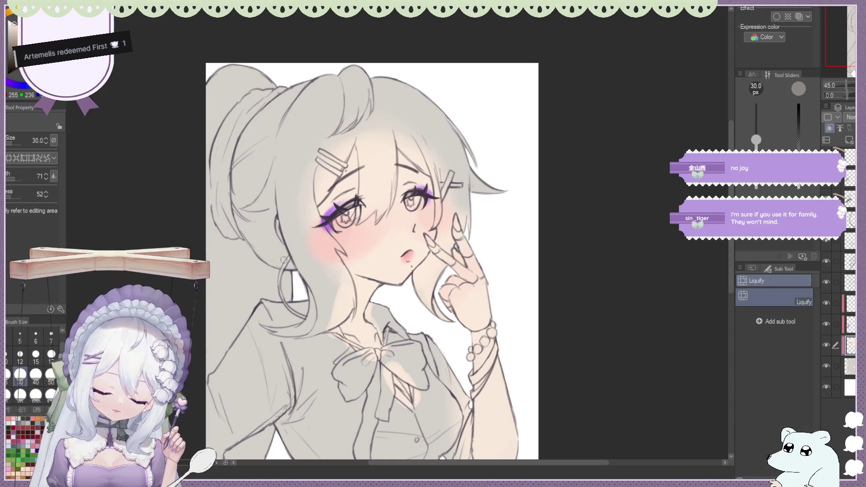
left_click(41, 395)
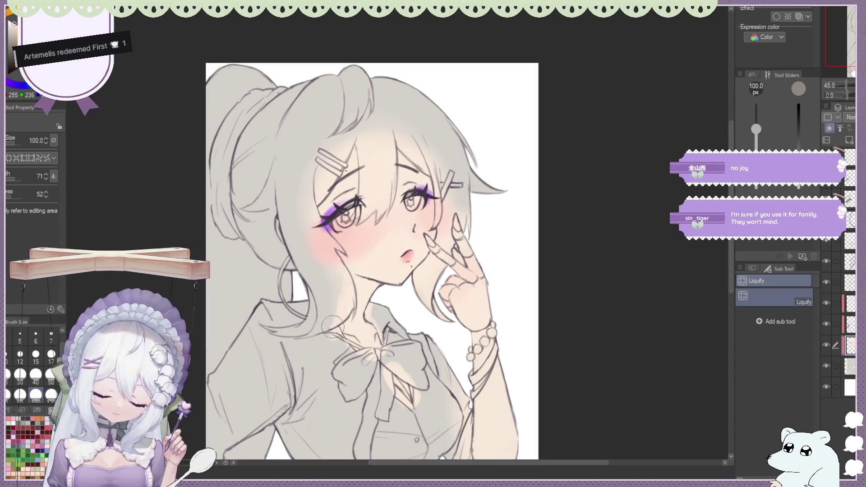
key("j")
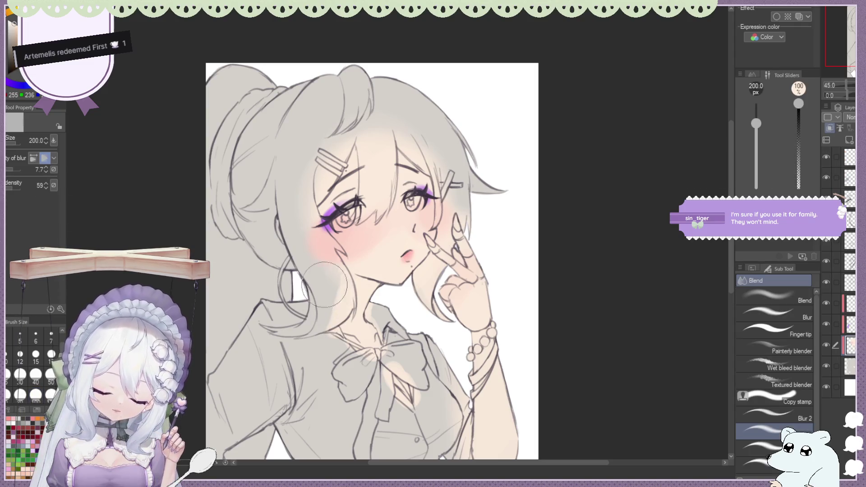
left_click_drag(355, 357, 426, 402)
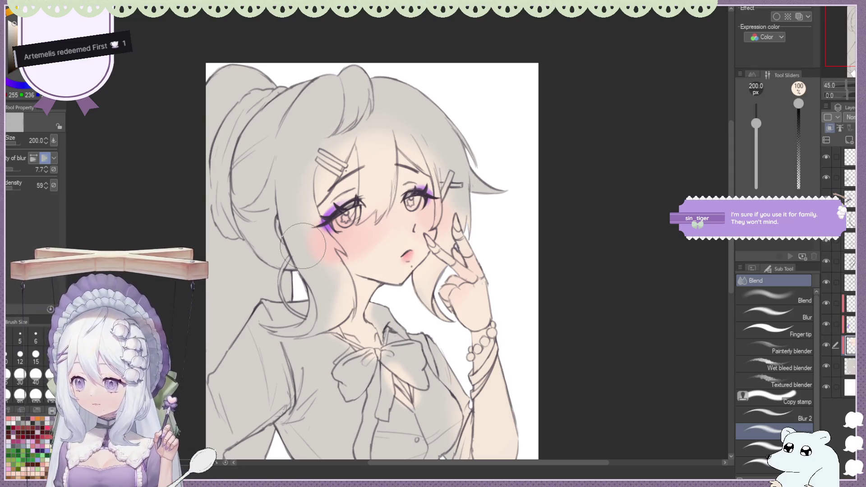
key("b")
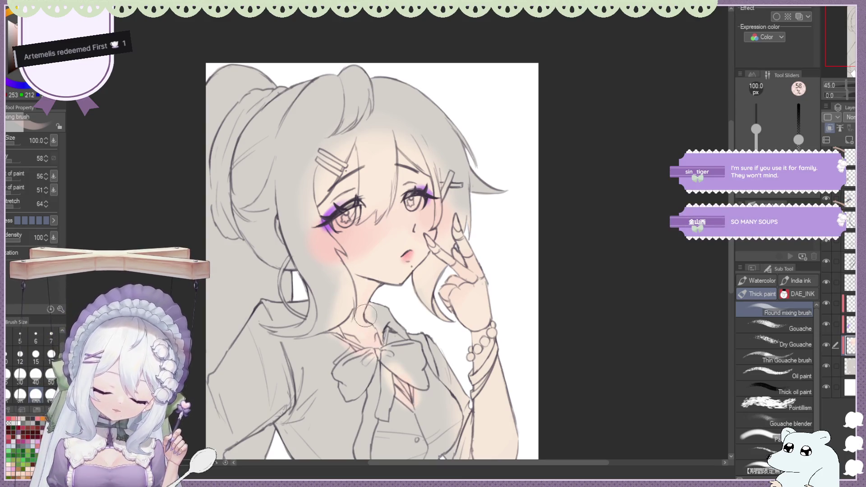
key("ctrl+minus")
key("ctrl+minus")
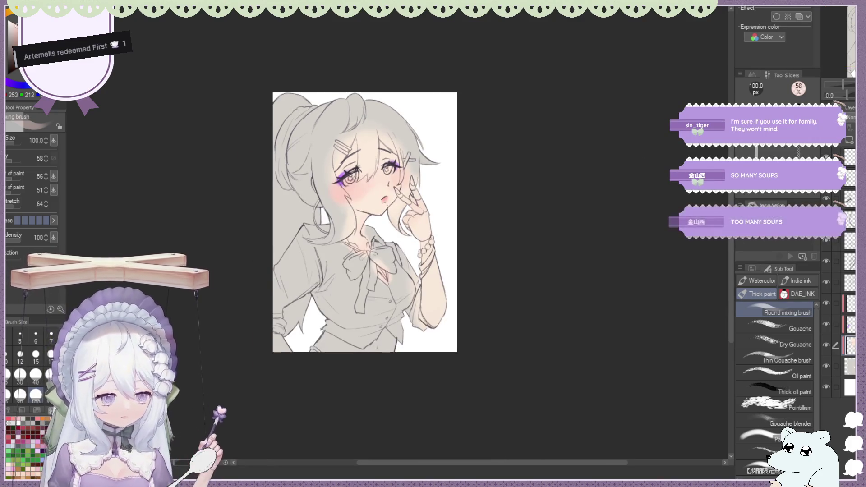
key("h")
key("ctrl+plus")
key("ctrl+plus")
key("h")
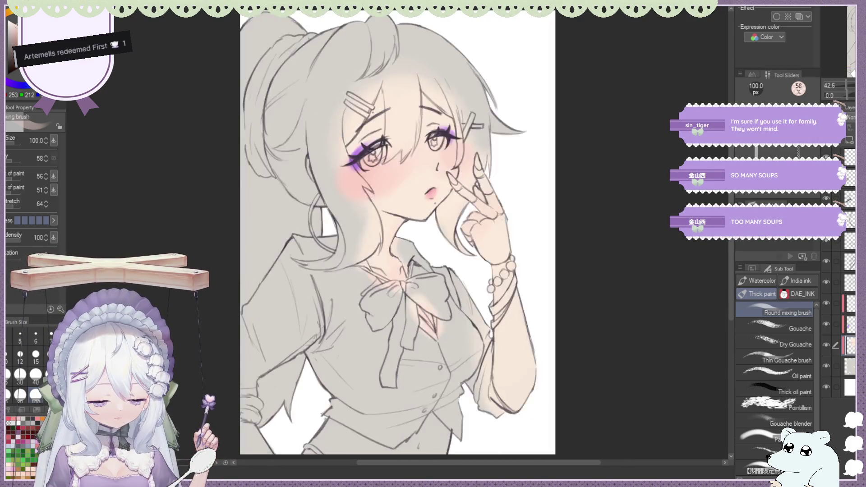
key("ctrl+minus")
key("ctrl+plus")
key("ctrl+plus")
key("ctrl+minus")
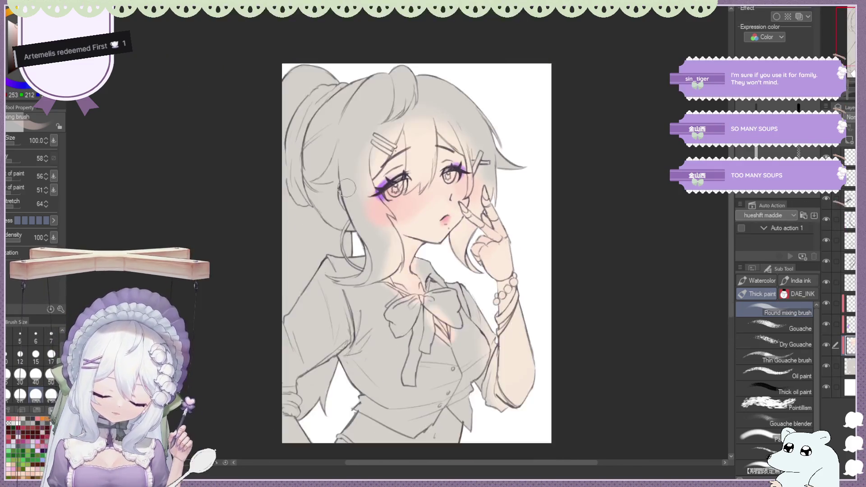
key("ctrl+plus")
key("ctrl+minus")
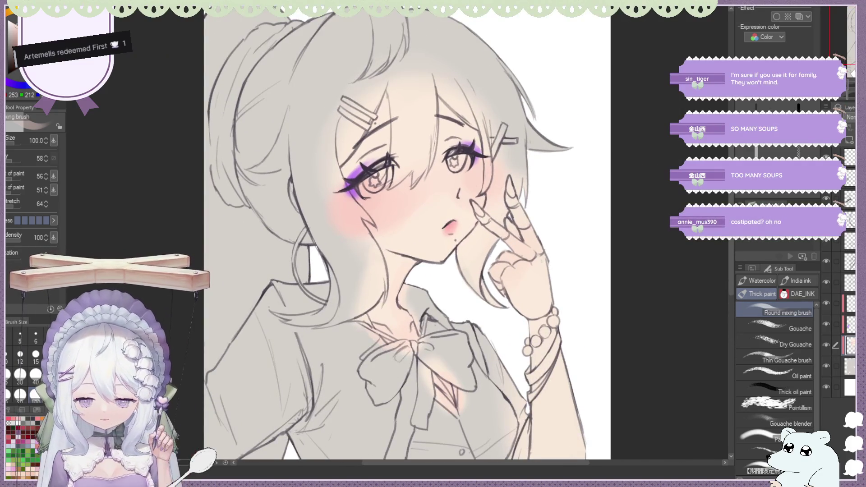
key("j")
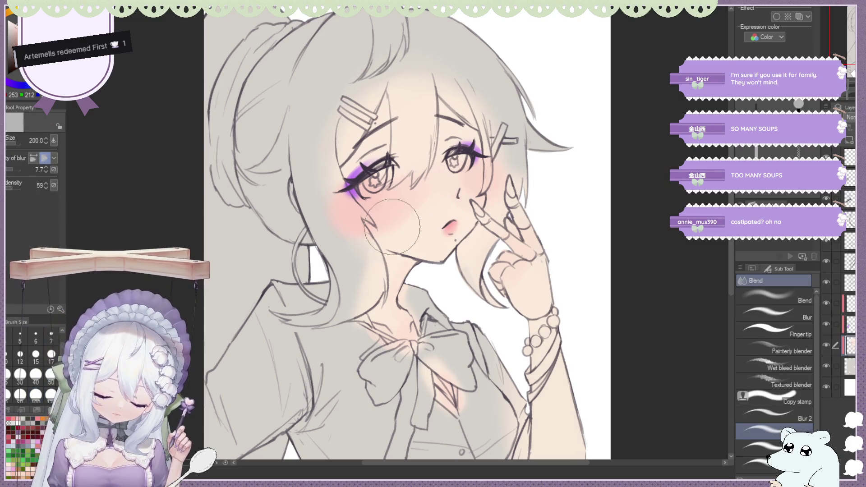
key("ctrl+minus")
key("ctrl+minus")
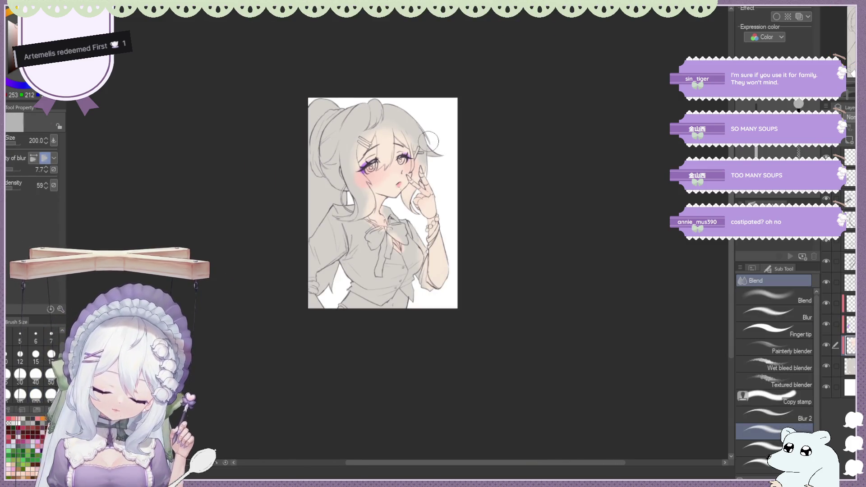
key("ctrl+plus")
key("ctrl+minus")
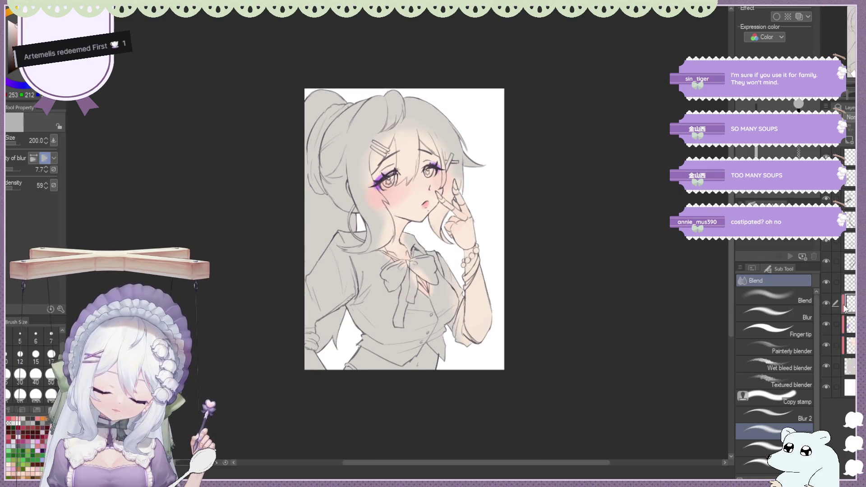
scroll(381, 98, "up", 1)
scroll(381, 99, "up", 1)
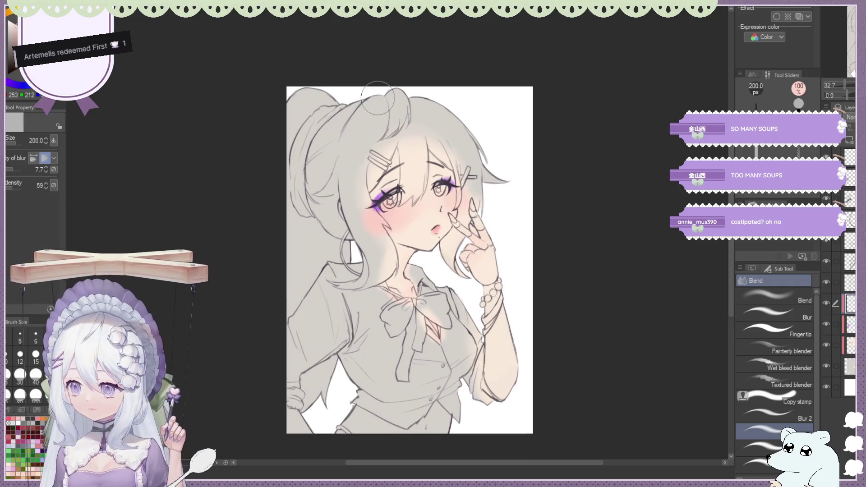
scroll(382, 99, "up", 1)
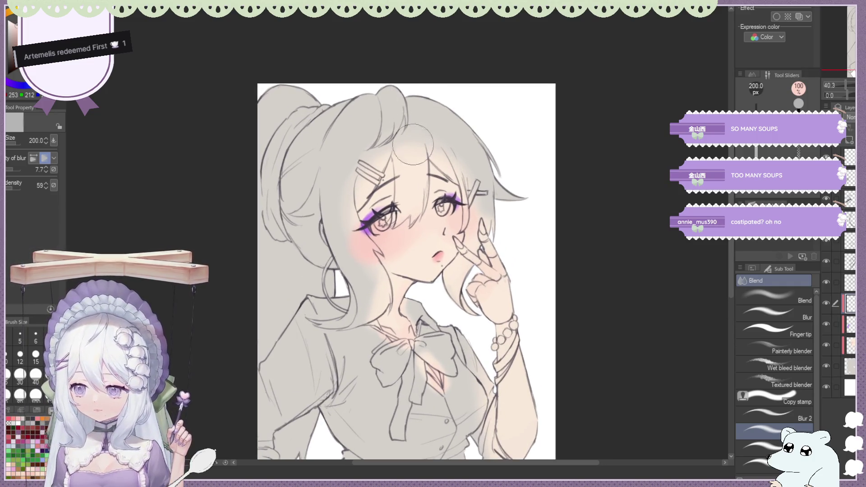
scroll(439, 219, "up", 1)
scroll(438, 217, "up", 1)
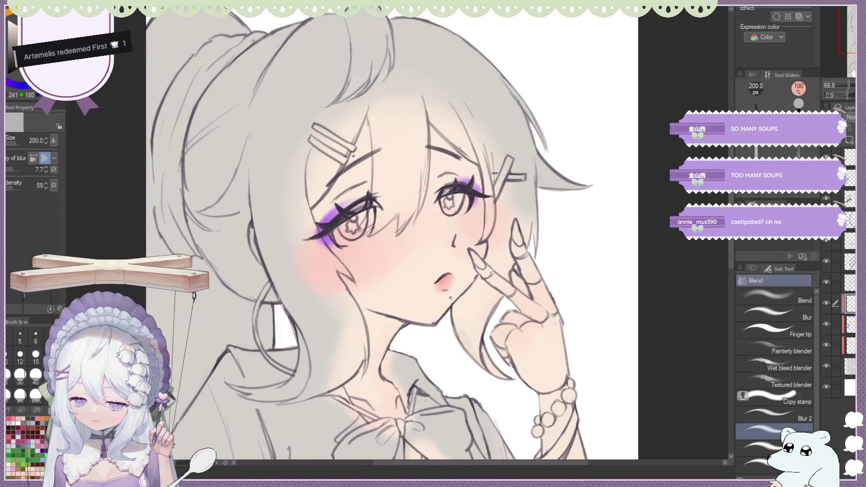
key("b")
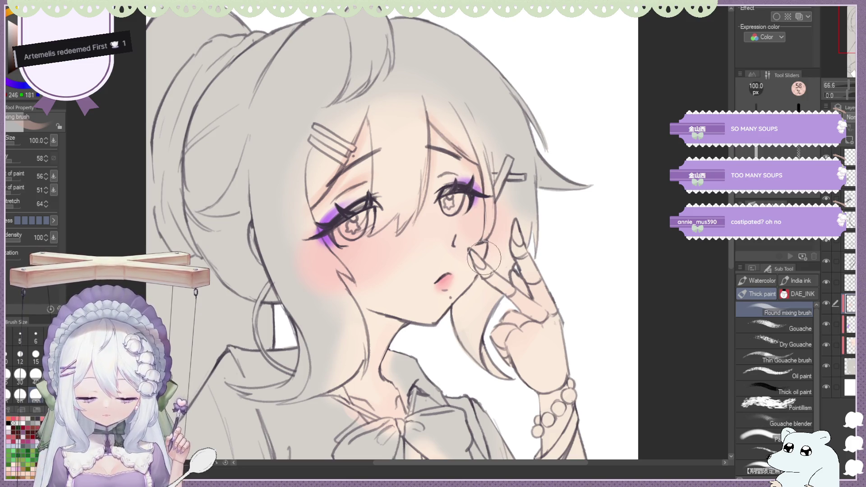
Warm and blend the shading down the neck under the jaw, mirroring the canvas to check.
left_click_drag(362, 312, 377, 381)
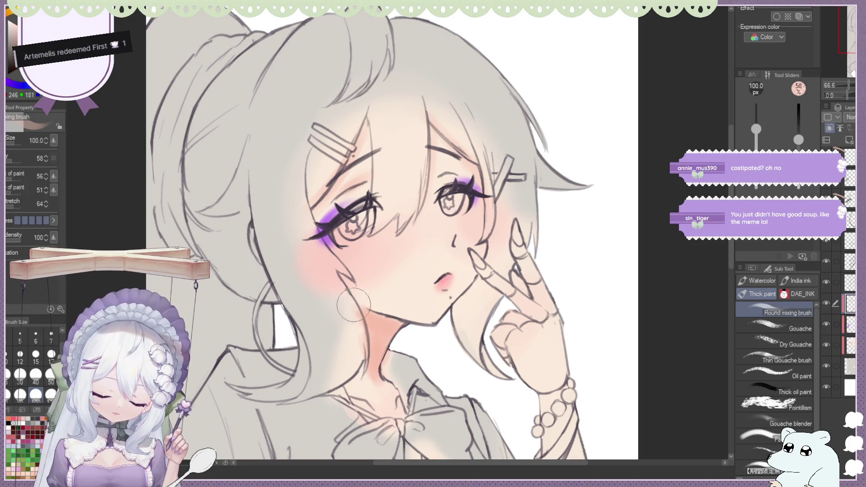
left_click_drag(376, 324, 371, 346)
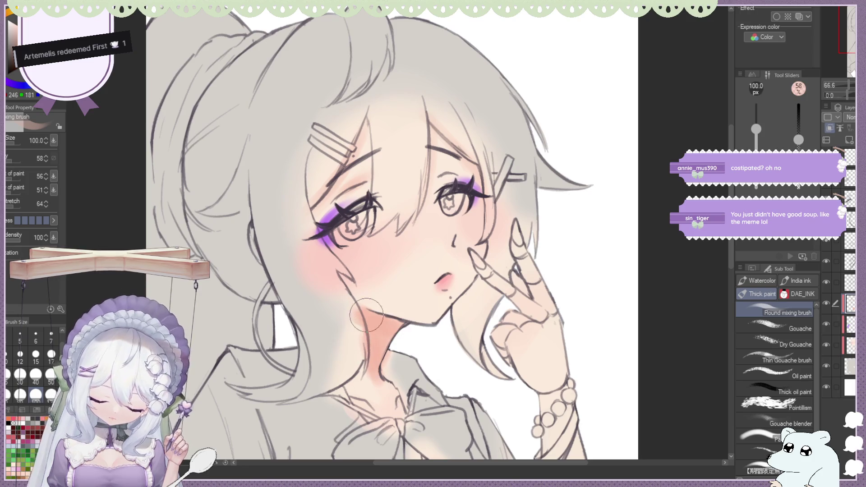
scroll(370, 347, "down", 3)
scroll(371, 346, "down", 2)
key("h")
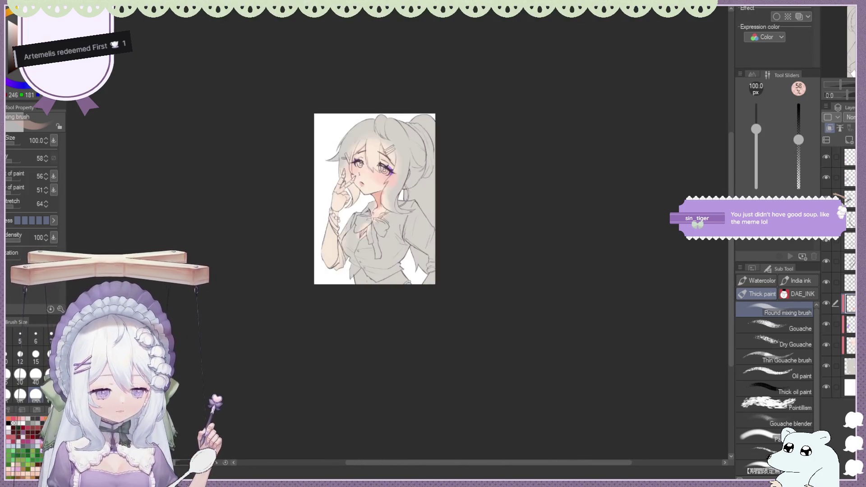
scroll(408, 231, "up", 4)
scroll(408, 230, "up", 1)
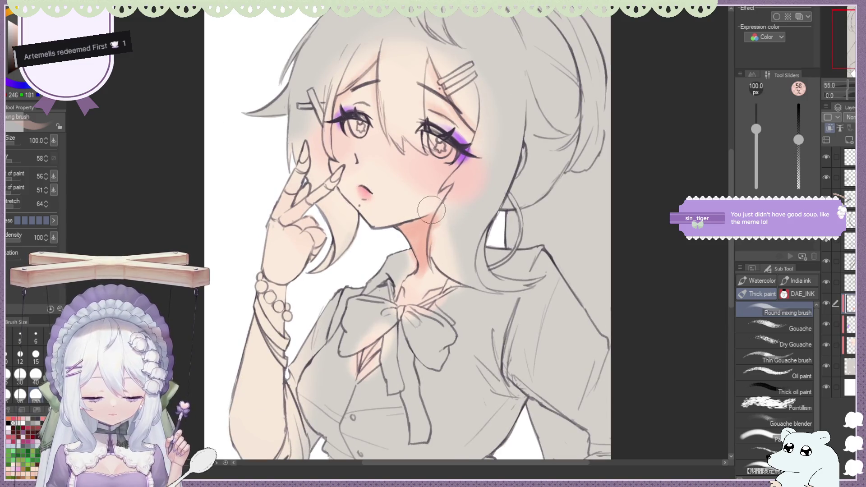
key("e")
key("b")
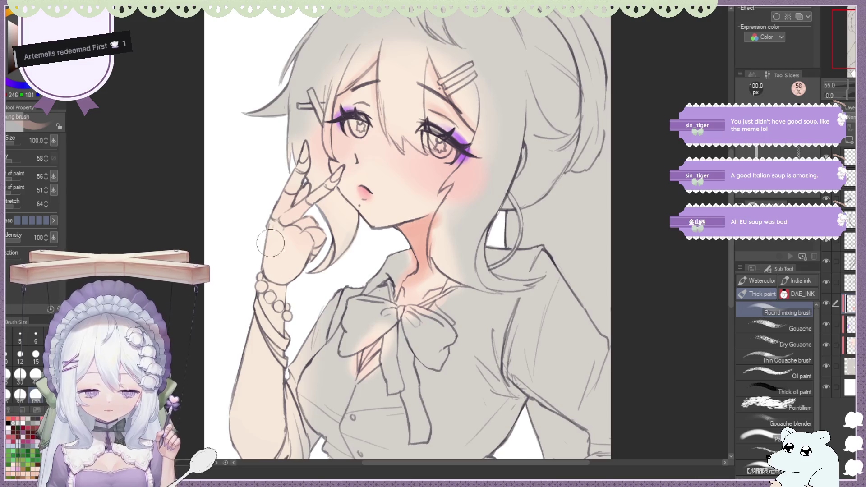
scroll(271, 224, "down", 2)
scroll(321, 192, "up", 4)
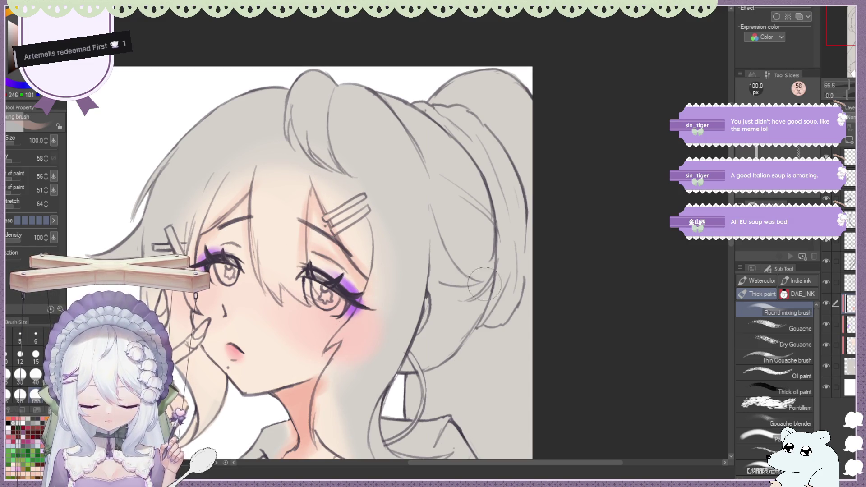
scroll(332, 352, "down", 3)
scroll(300, 347, "up", 1)
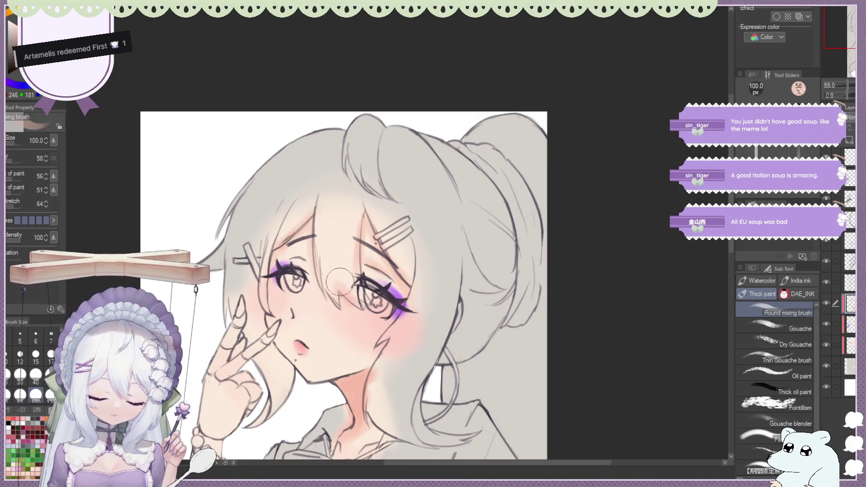
scroll(374, 253, "down", 1)
scroll(376, 253, "down", 1)
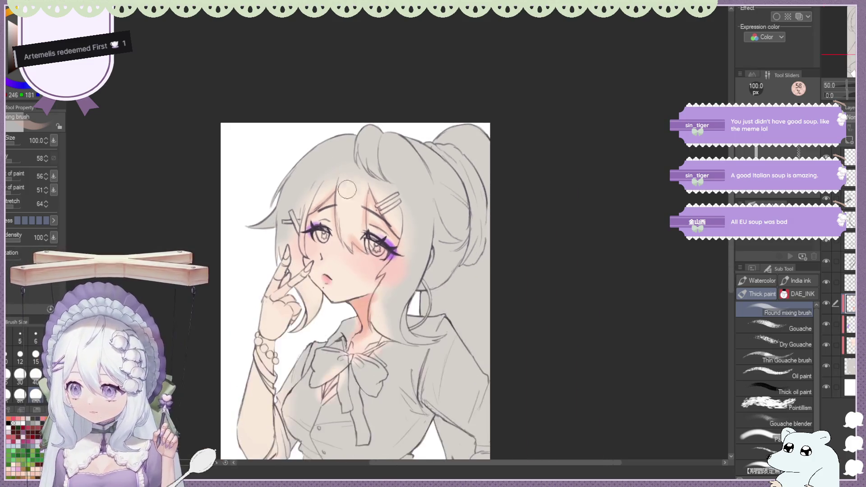
scroll(369, 230, "up", 2)
scroll(358, 196, "up", 2)
scroll(347, 157, "up", 2)
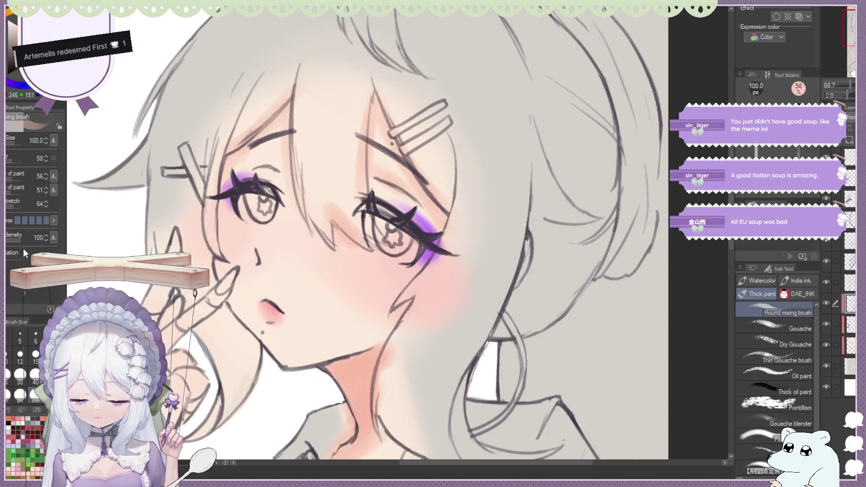
Shrink the brush to size 15 and pick a blender brush for the cheek blush.
left_click(36, 353)
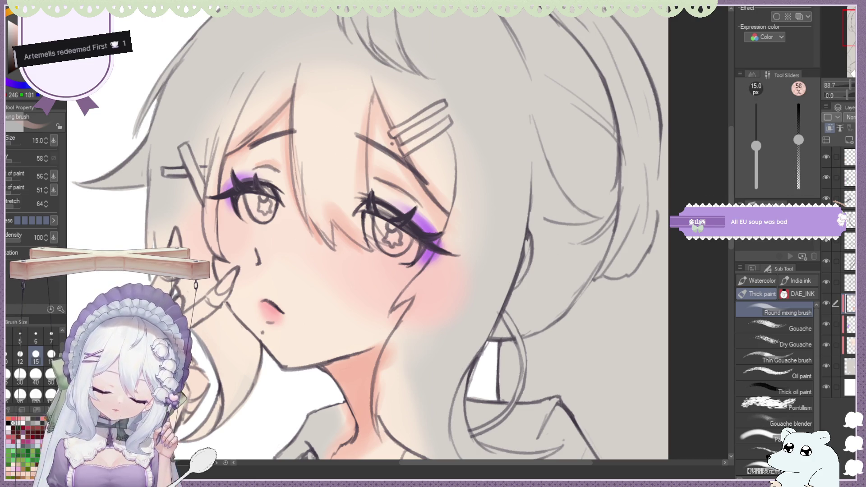
key("j")
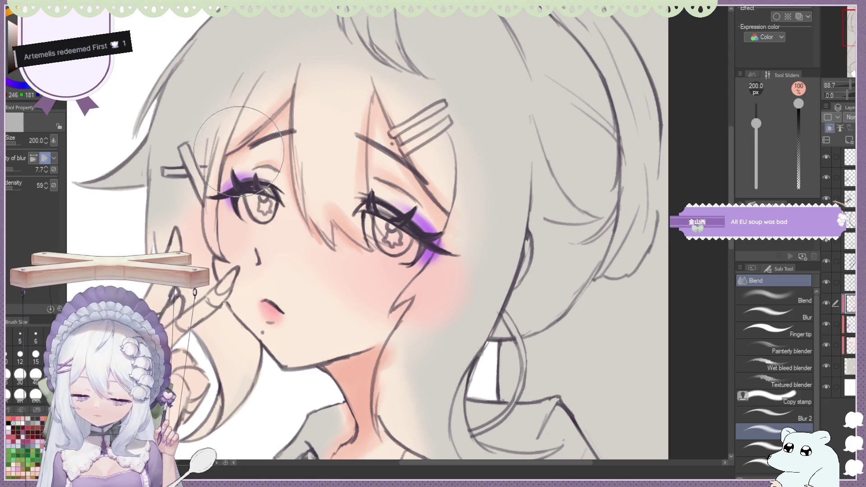
left_click(751, 449)
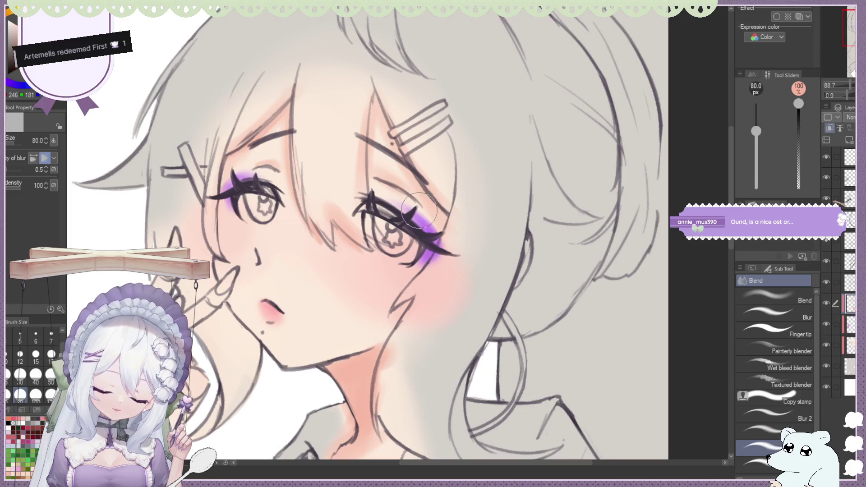
scroll(460, 108, "down", 2)
scroll(464, 105, "down", 1)
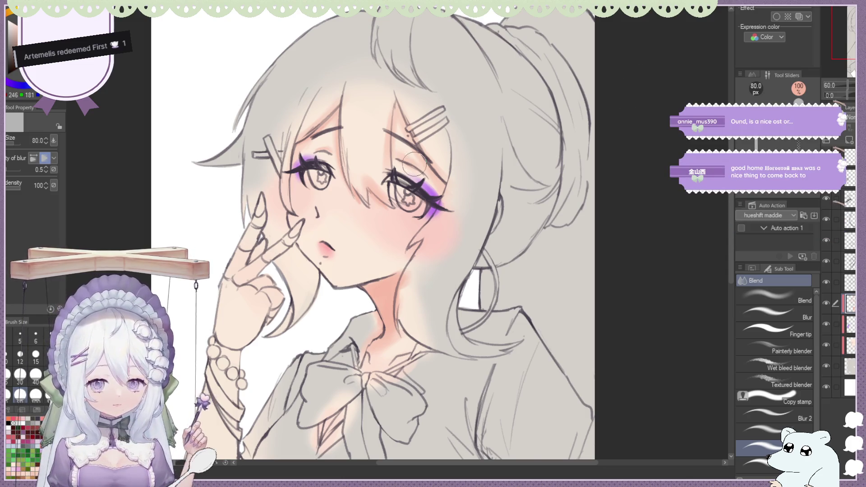
scroll(372, 230, "down", 2)
scroll(401, 128, "up", 3)
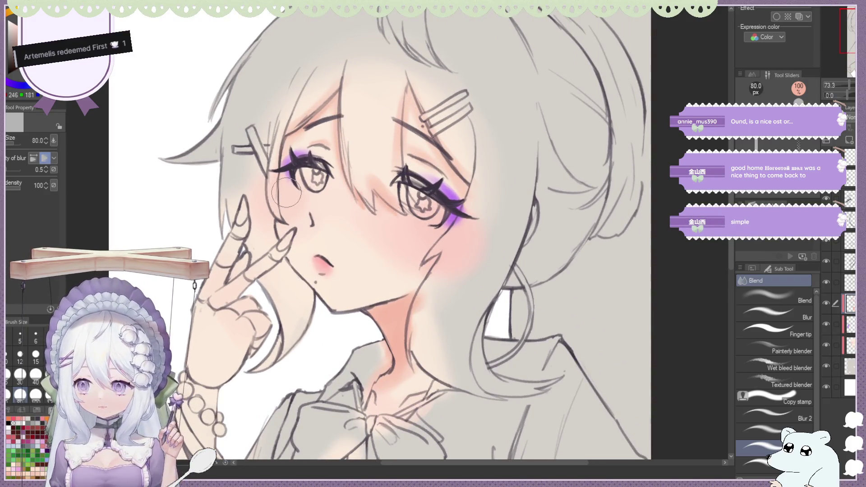
Alternate mixing brush and Blend, mirroring the canvas to check the face shading.
key("b")
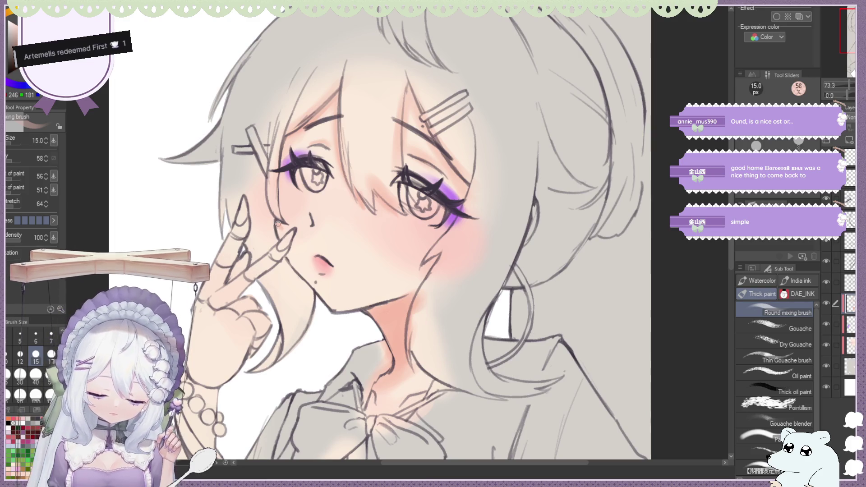
key("j")
key("b")
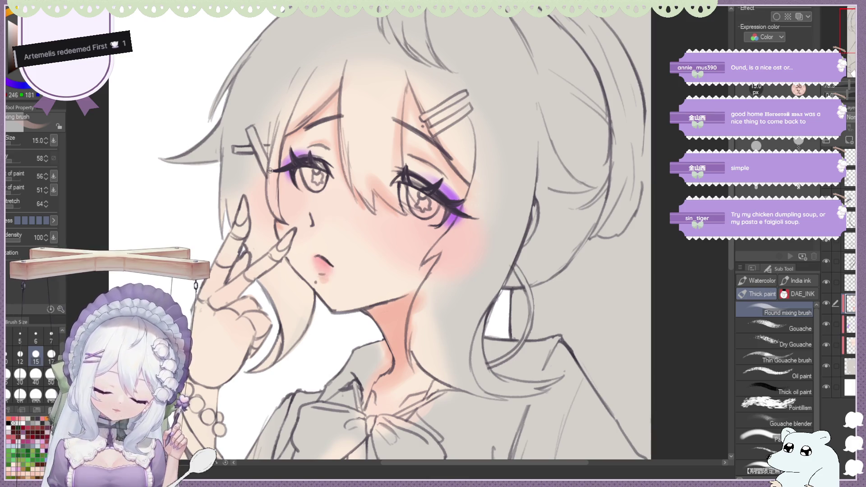
key("j")
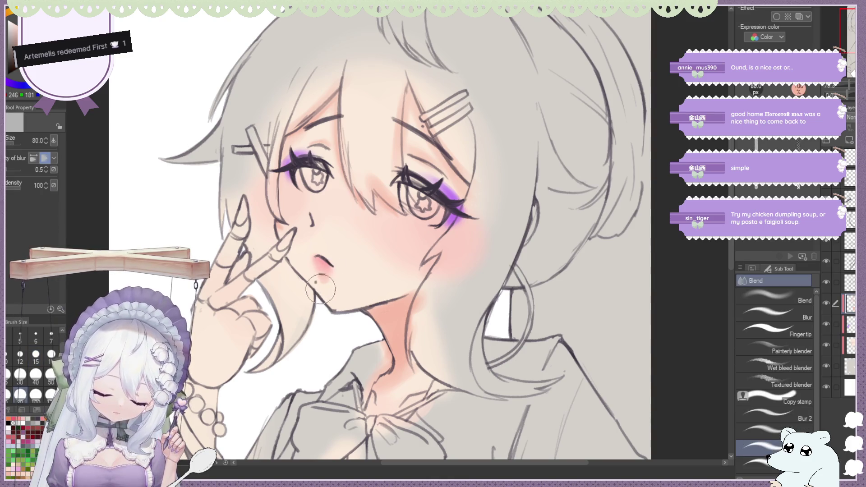
scroll(325, 291, "down", 1)
scroll(325, 292, "down", 1)
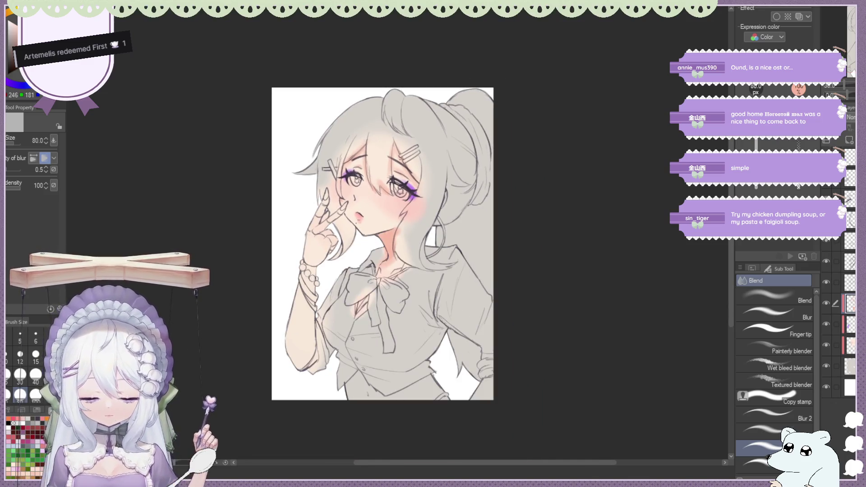
key("h")
scroll(390, 146, "up", 1)
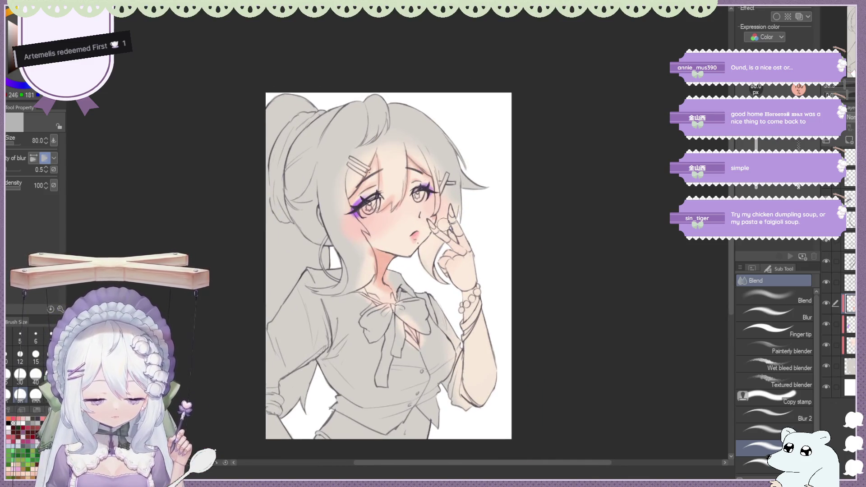
scroll(390, 146, "down", 1)
scroll(386, 170, "up", 1)
scroll(399, 177, "up", 1)
scroll(401, 175, "up", 1)
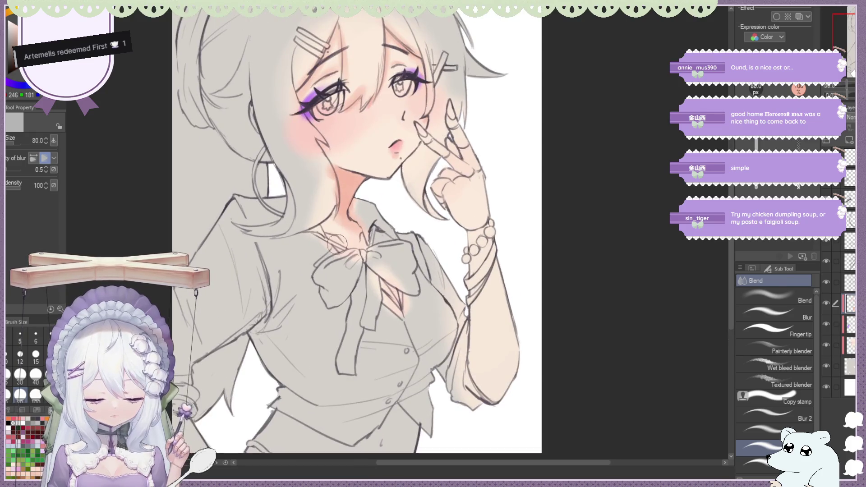
key("b")
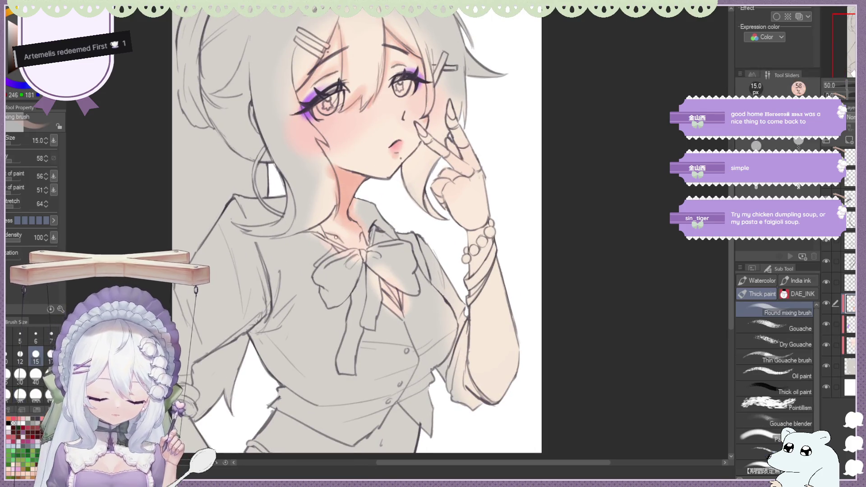
scroll(365, 216, "up", 1)
scroll(369, 217, "up", 1)
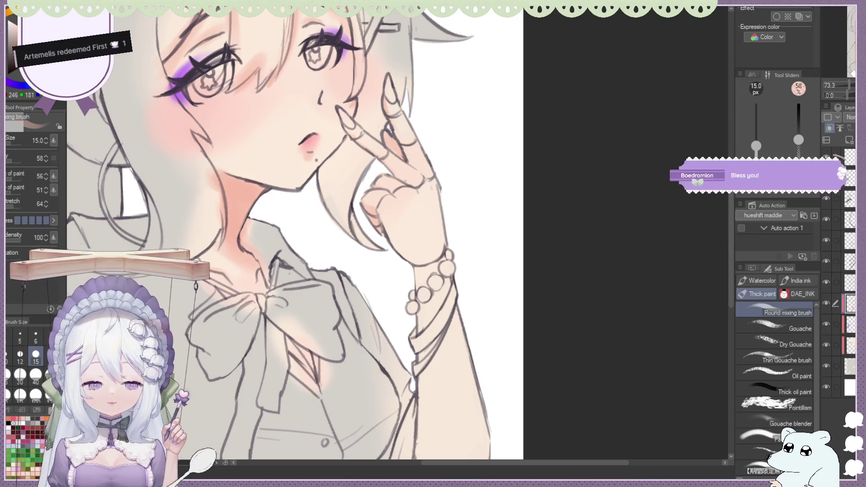
Zoom out to view the whole upper body after shading chin, neck and hand.
key("ctrl+minus")
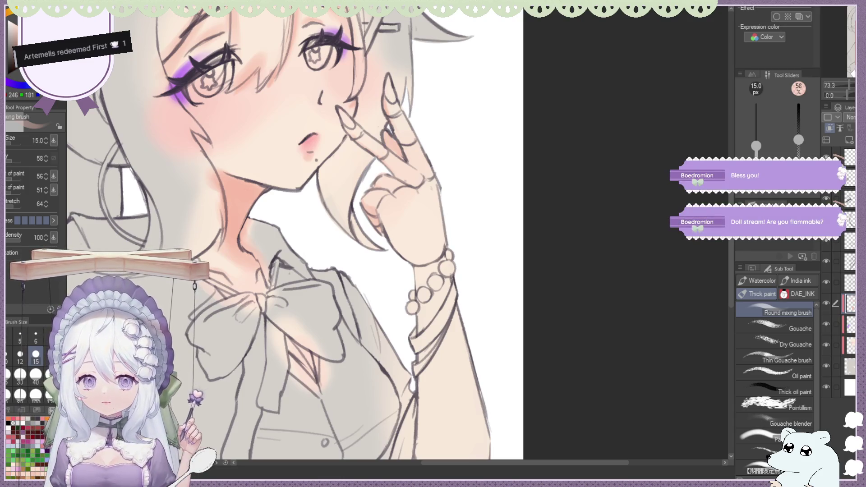
key("ctrl+minus")
key("ctrl+minus")
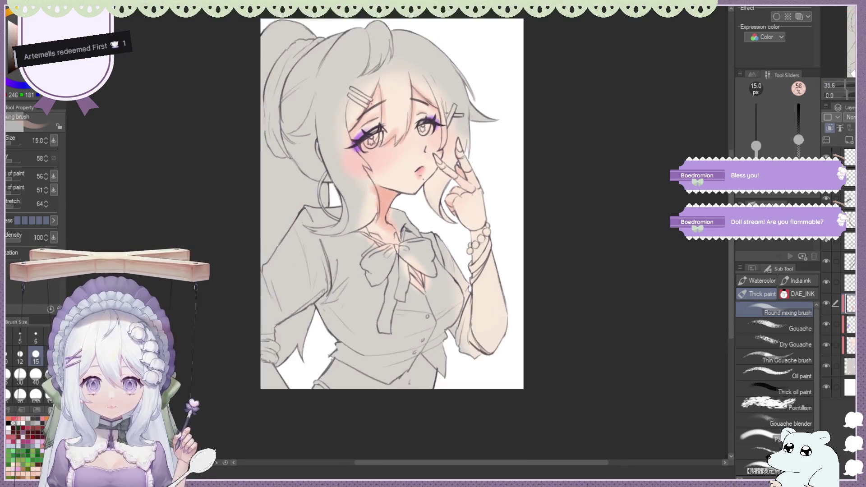
key("h")
key("ctrl+plus")
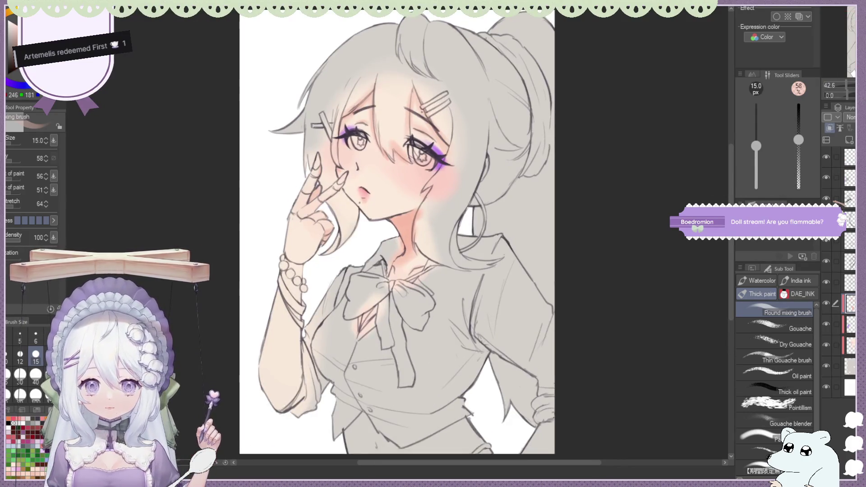
key("ctrl+plus")
key("ctrl+plus")
key("ctrl+plus")
scroll(245, 191, "up", 2)
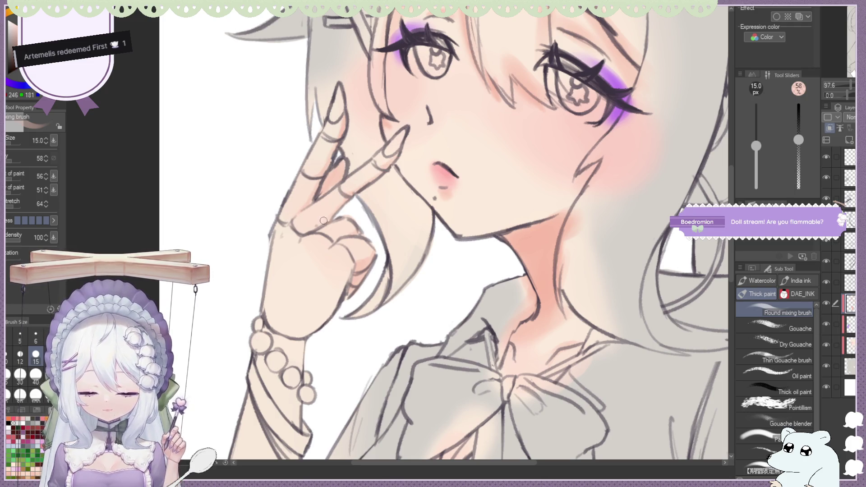
scroll(312, 165, "down", 3)
scroll(312, 165, "down", 1)
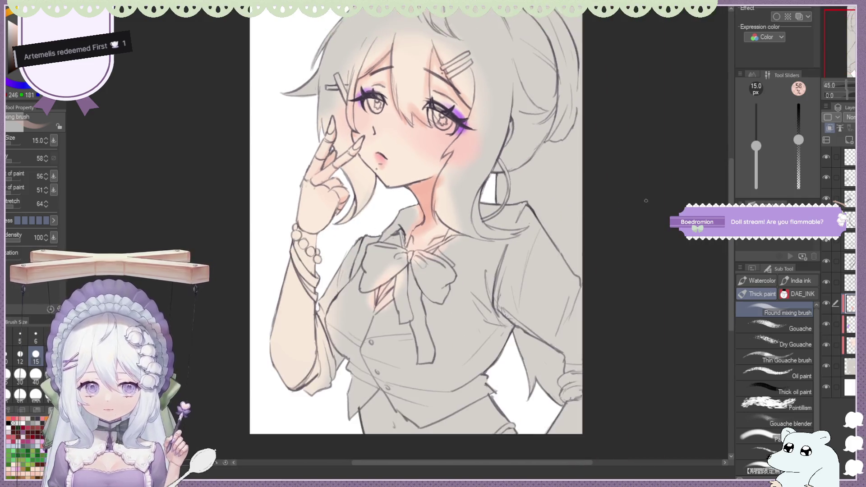
key("h")
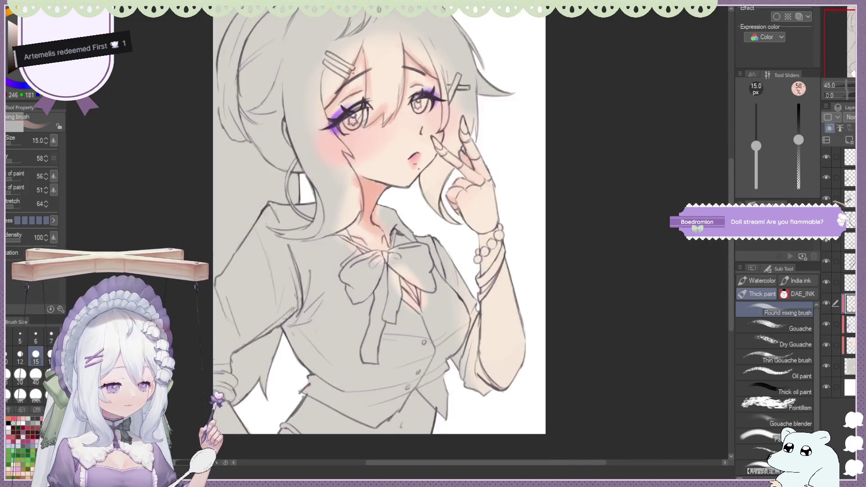
scroll(195, 79, "down", 1)
scroll(196, 78, "down", 1)
scroll(420, 183, "up", 2)
scroll(420, 183, "up", 2)
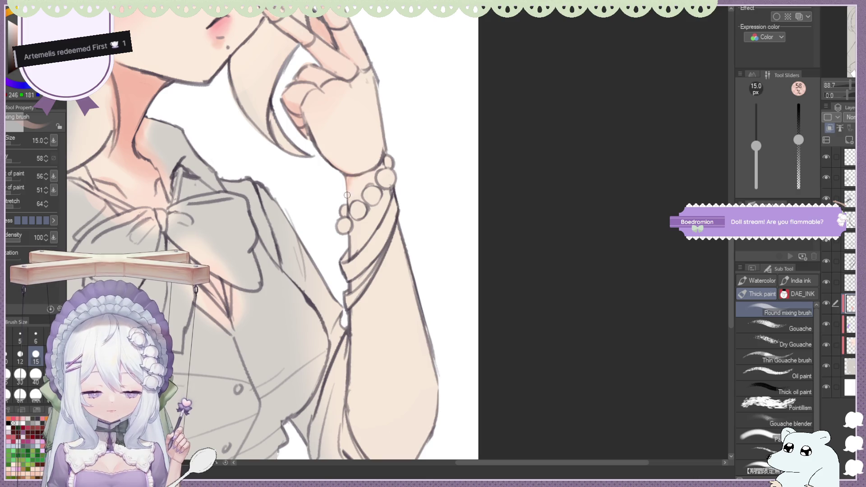
scroll(347, 195, "down", 2)
scroll(347, 195, "down", 2)
scroll(347, 195, "up", 1)
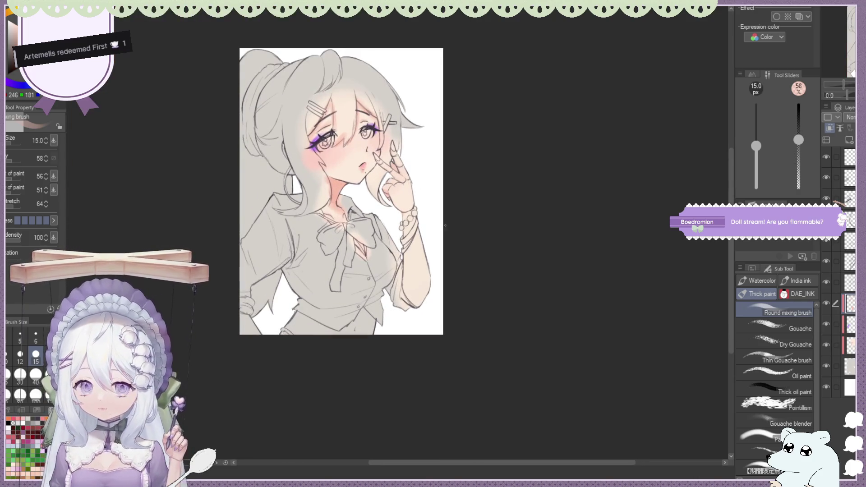
scroll(444, 226, "up", 2)
scroll(386, 162, "up", 1)
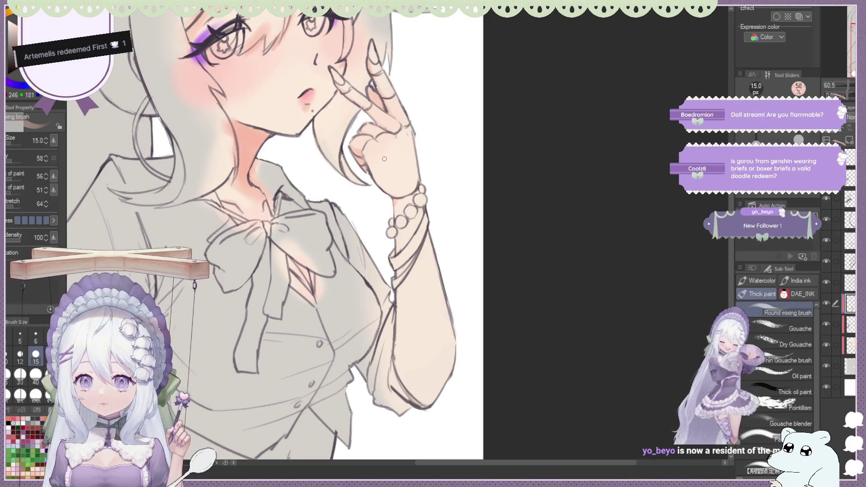
scroll(380, 179, "down", 1)
scroll(381, 178, "up", 1)
scroll(375, 172, "up", 1)
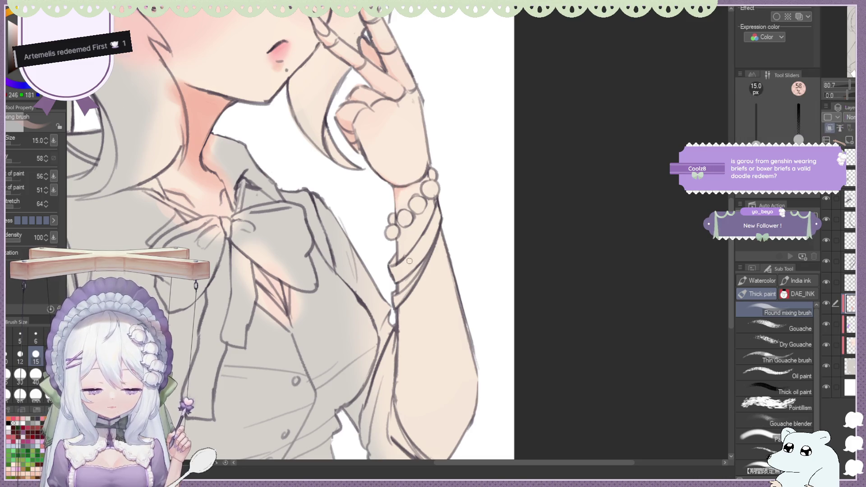
scroll(406, 261, "down", 3)
scroll(385, 296, "up", 2)
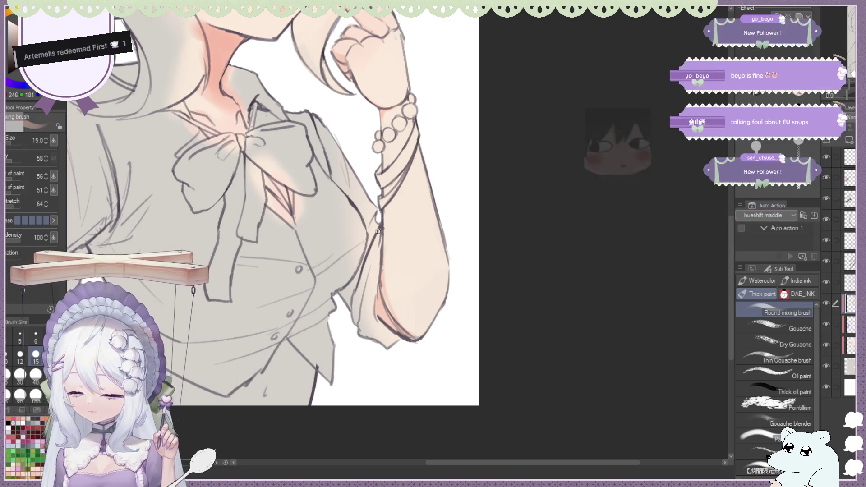
Deepen the pink shading on the lower forearm with a larger brush, ready for blending.
left_click(35, 383)
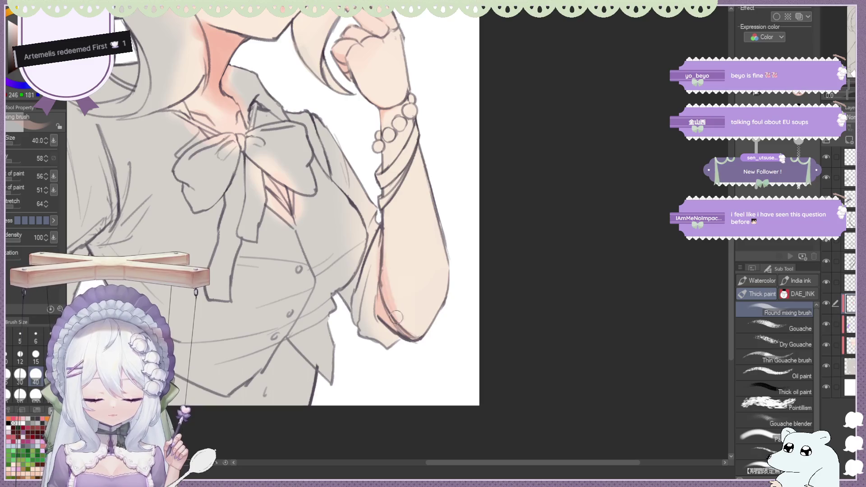
mouse_move(406, 315)
left_mouse_down()
mouse_move(386, 295)
mouse_move(423, 333)
left_mouse_up()
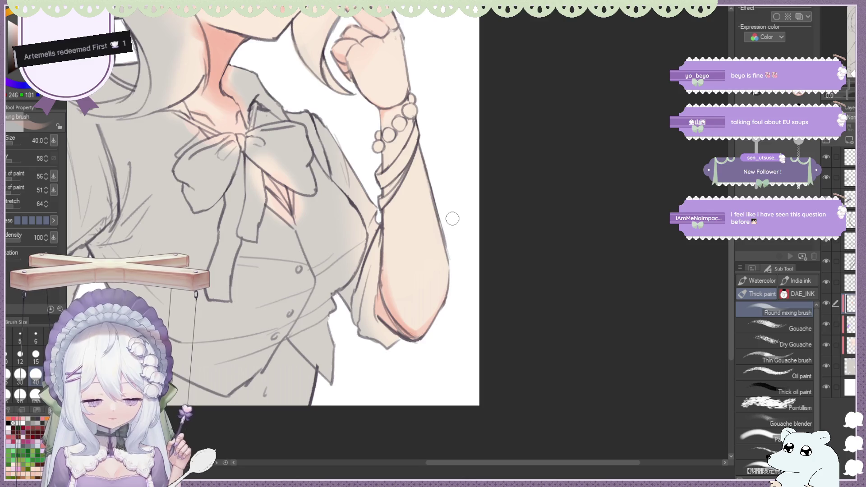
scroll(451, 218, "down", 2)
scroll(452, 218, "up", 2)
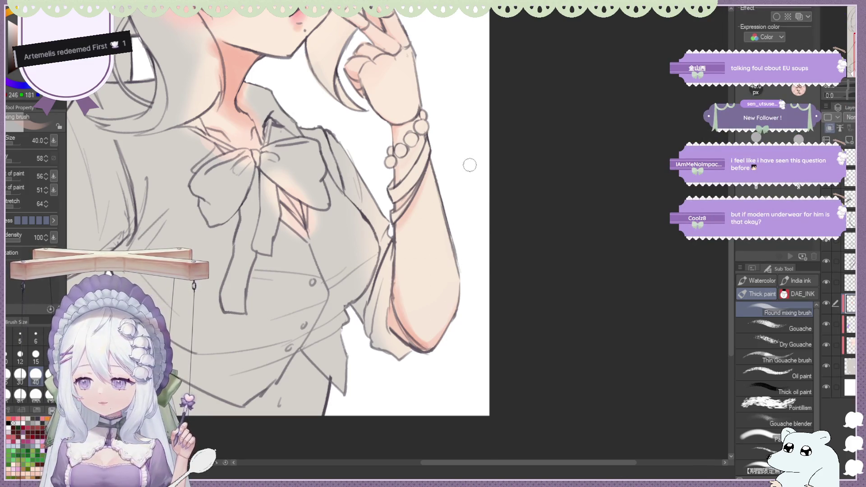
scroll(470, 164, "down", 1)
scroll(433, 149, "up", 2)
scroll(412, 146, "up", 1)
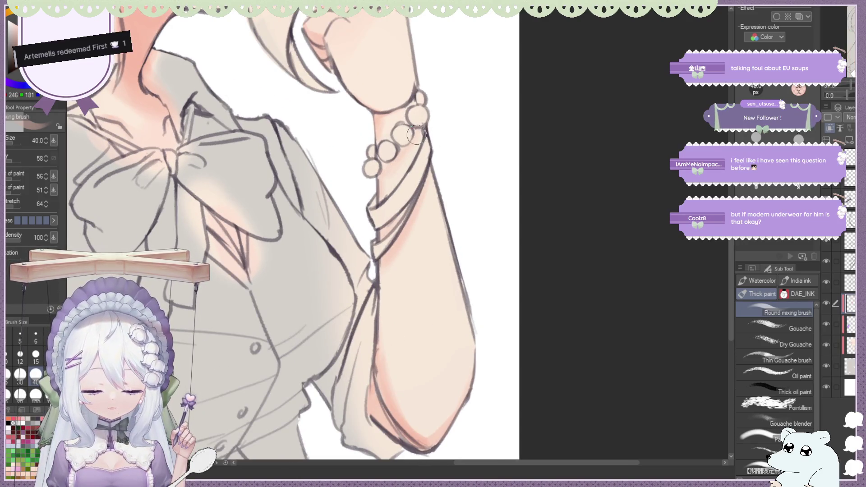
scroll(406, 138, "down", 1)
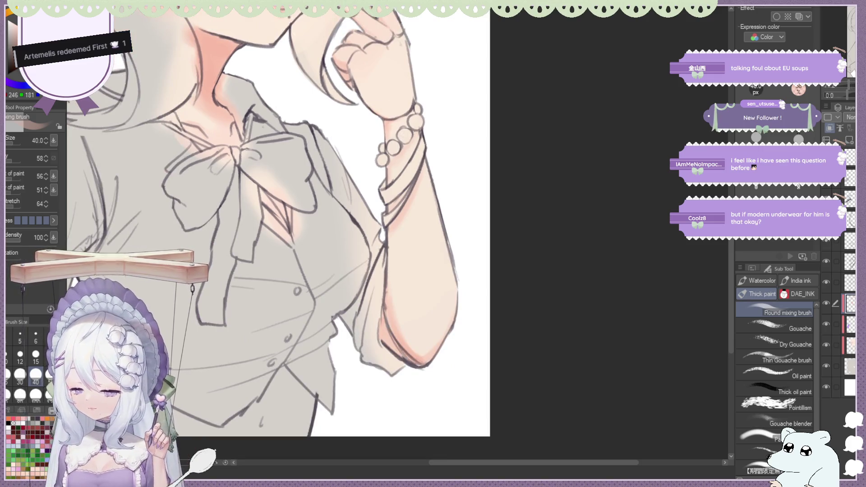
key("j")
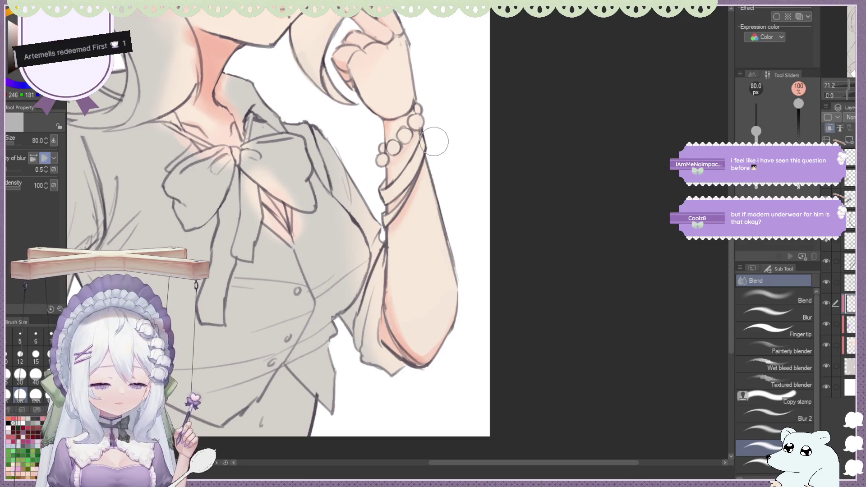
Bring the face back into view and resume the round mixing brush.
mouse_move(434, 140)
left_mouse_down()
mouse_move(472, 136)
mouse_move(413, 258)
mouse_move(399, 195)
left_mouse_up()
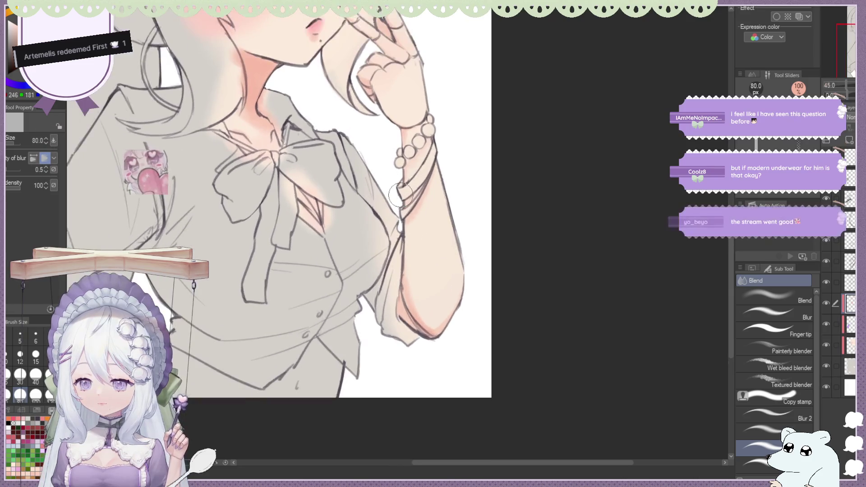
scroll(399, 196, "up", 1)
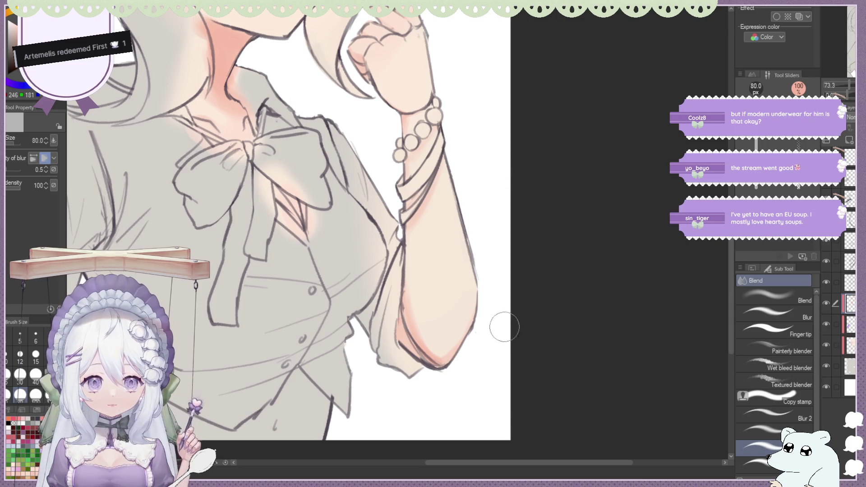
scroll(566, 221, "down", 2)
scroll(566, 221, "down", 2)
scroll(465, 202, "down", 2)
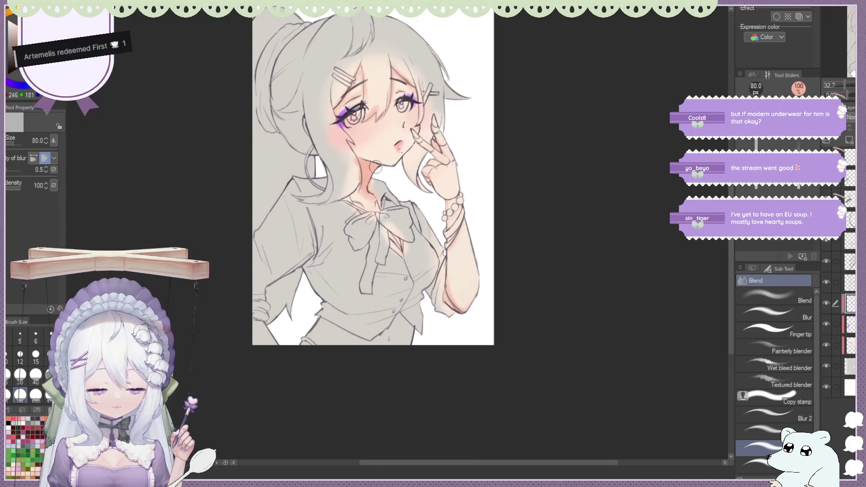
key("b")
scroll(352, 189, "up", 2)
scroll(356, 196, "up", 1)
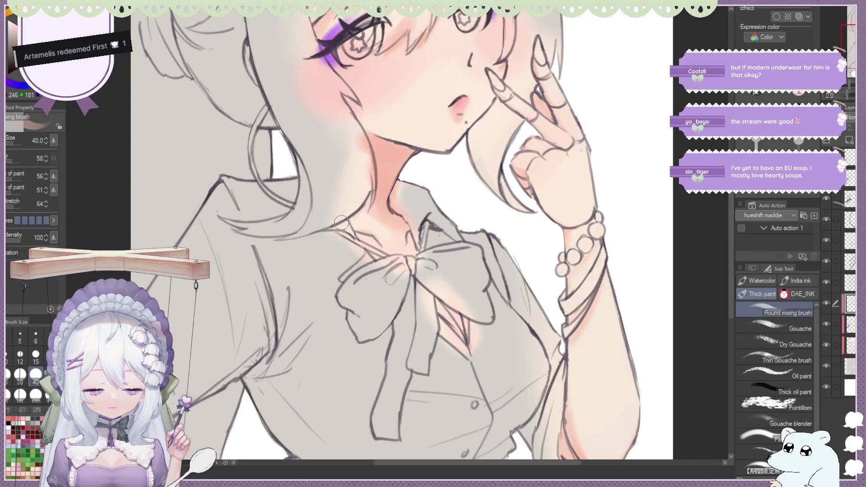
scroll(361, 203, "down", 3)
scroll(361, 202, "down", 1)
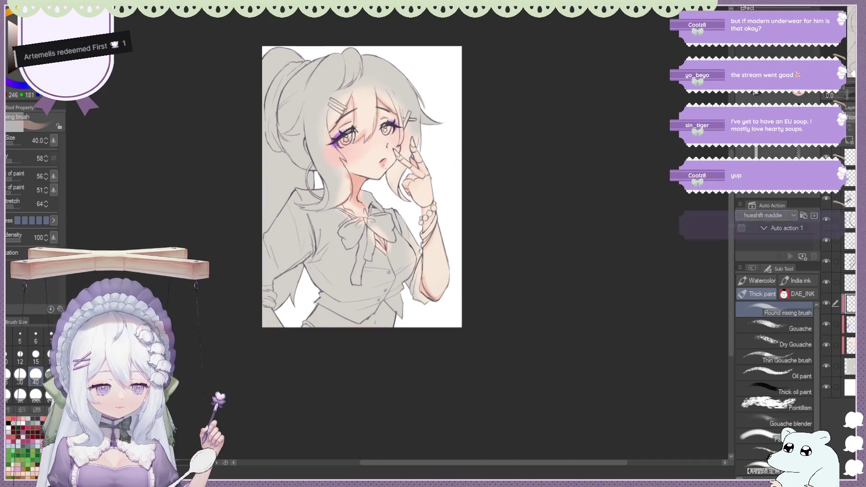
Mirror the canvas to check the pink shadow under the jaw.
key("h")
scroll(599, 200, "up", 1)
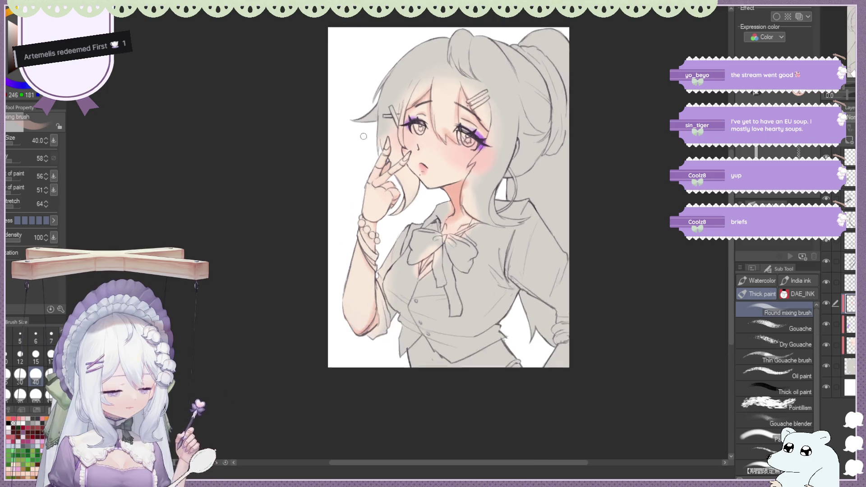
scroll(599, 201, "up", 1)
scroll(519, 181, "up", 2)
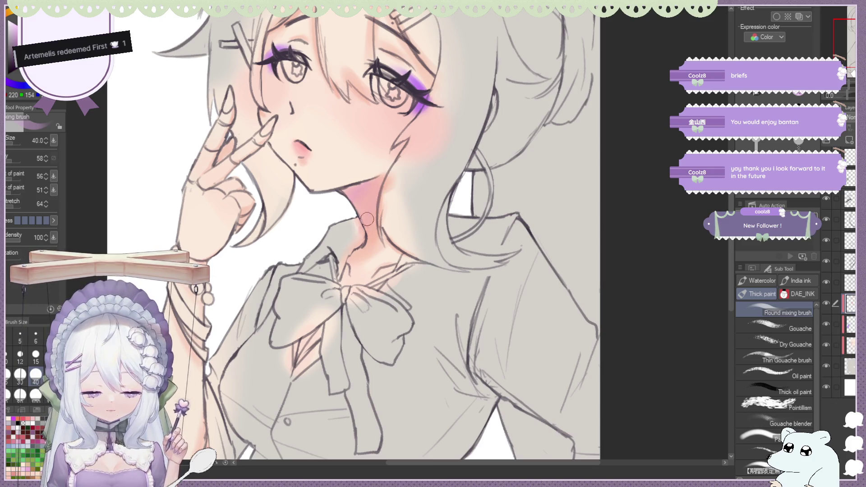
Zoom out and flip the canvas back and forth to check the figure's proportions.
key("ctrl+minus")
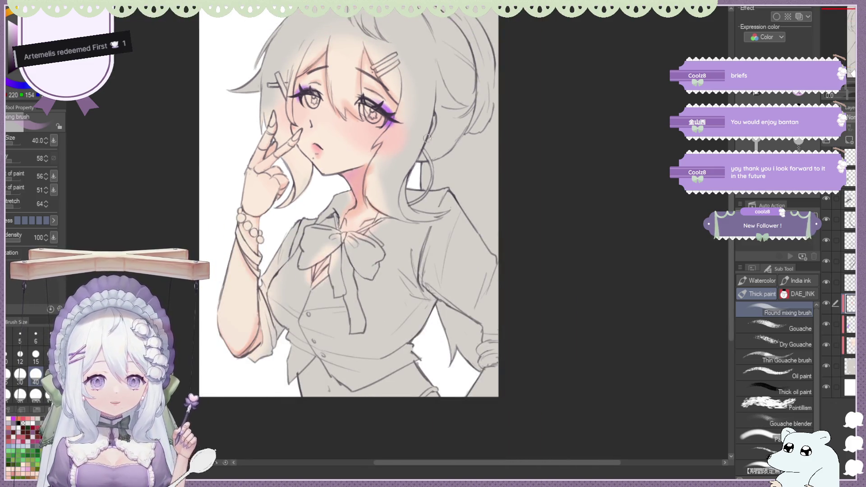
key("h")
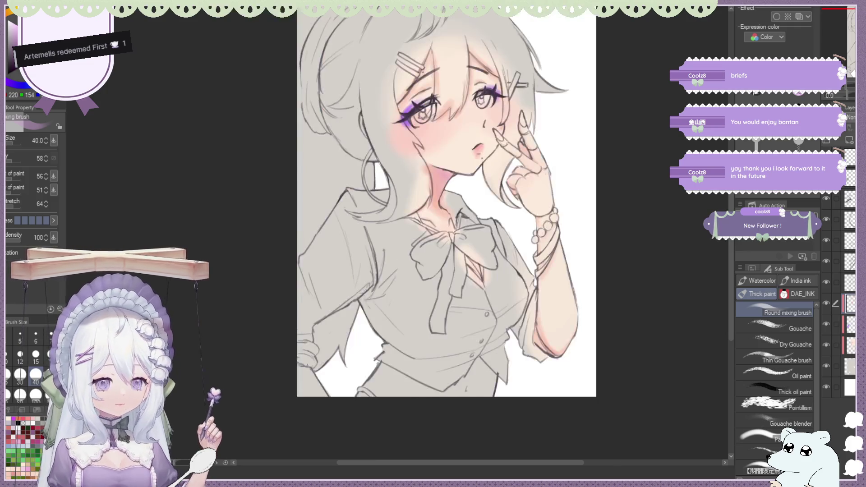
scroll(267, 150, "up", 1)
scroll(268, 150, "up", 1)
scroll(268, 151, "up", 1)
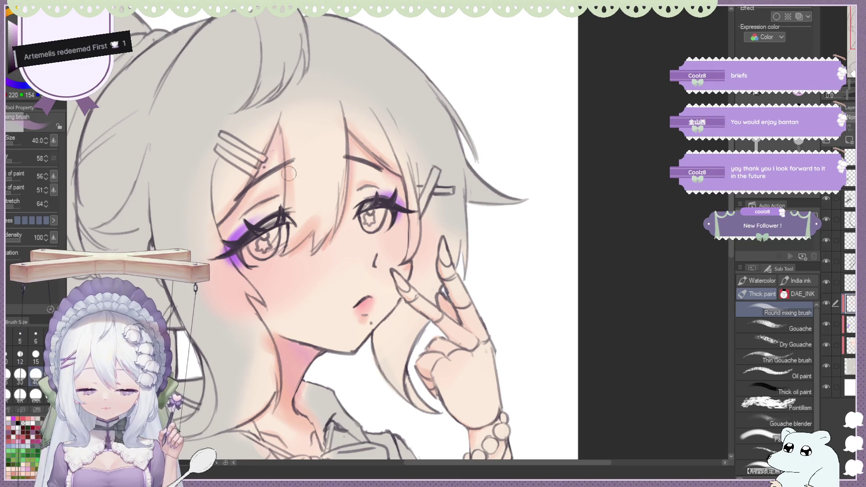
scroll(292, 217, "down", 4)
scroll(264, 232, "up", 2)
scroll(264, 232, "up", 1)
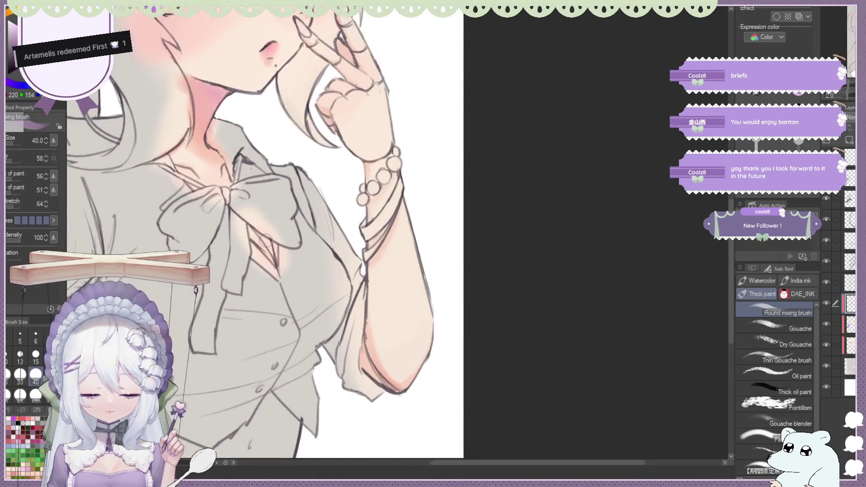
scroll(263, 232, "up", 1)
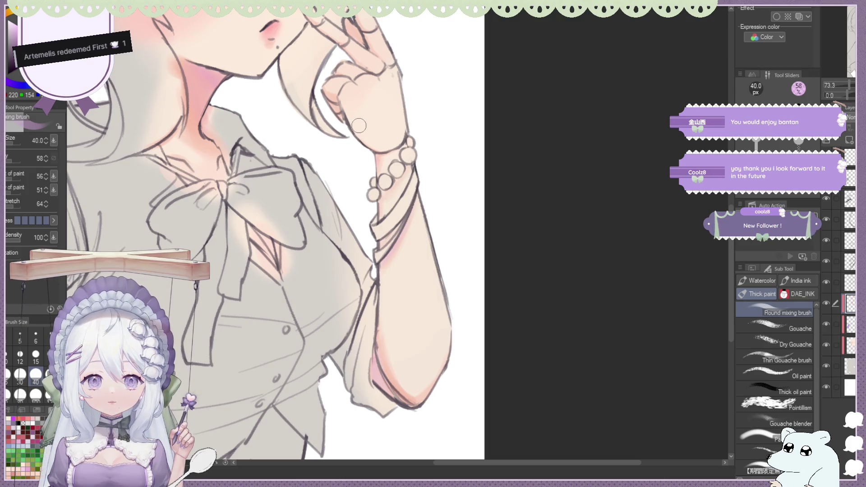
scroll(467, 139, "down", 1)
scroll(460, 136, "down", 1)
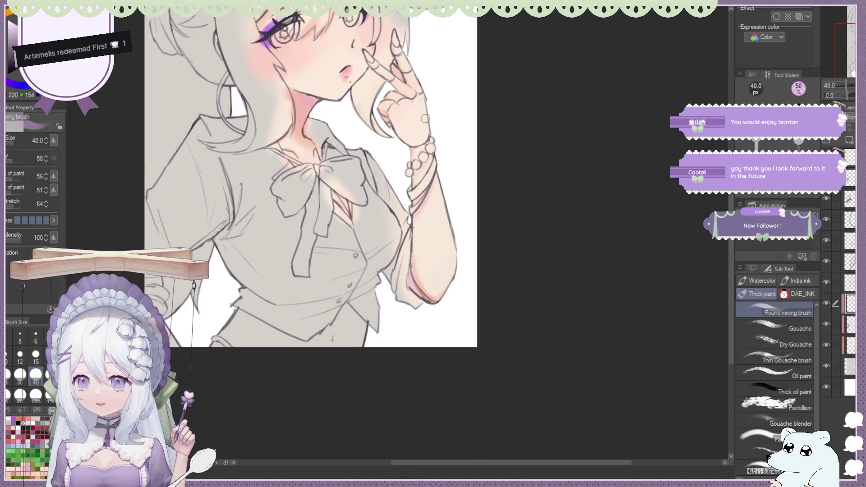
scroll(342, 100, "down", 2)
scroll(342, 100, "down", 1)
scroll(341, 100, "up", 1)
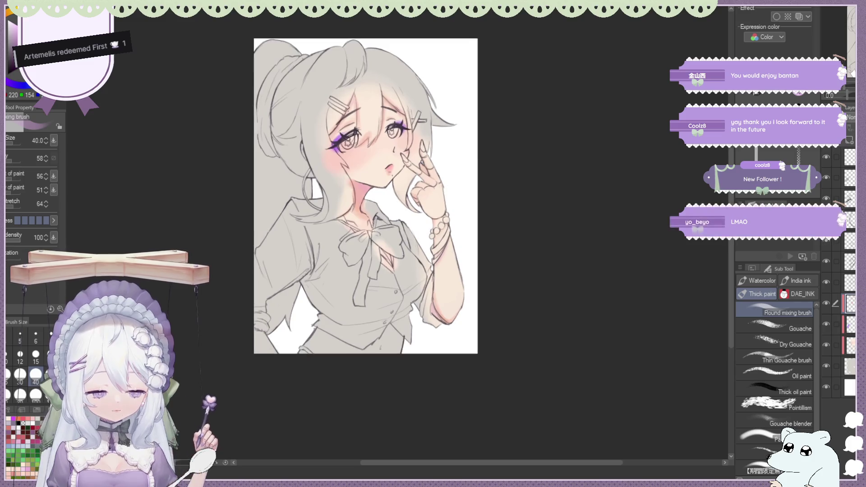
key("h")
scroll(366, 197, "down", 1)
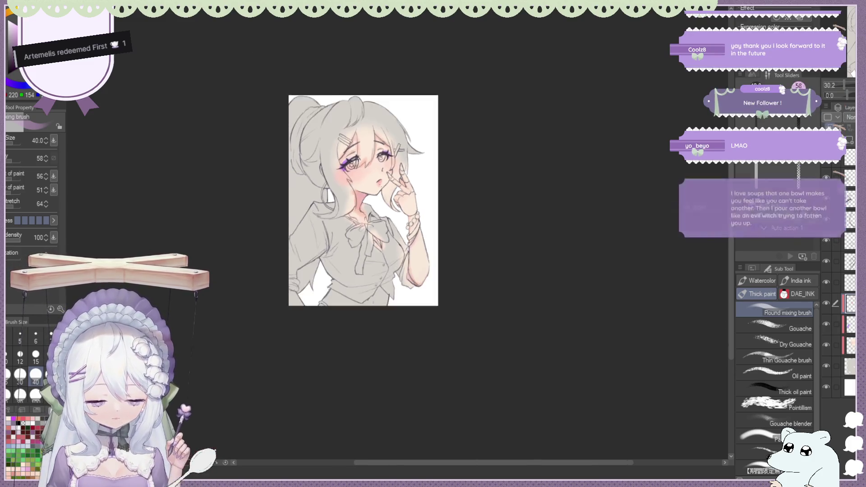
key("h")
scroll(345, 243, "up", 3)
scroll(430, 166, "down", 1)
scroll(460, 155, "up", 1)
scroll(487, 145, "up", 1)
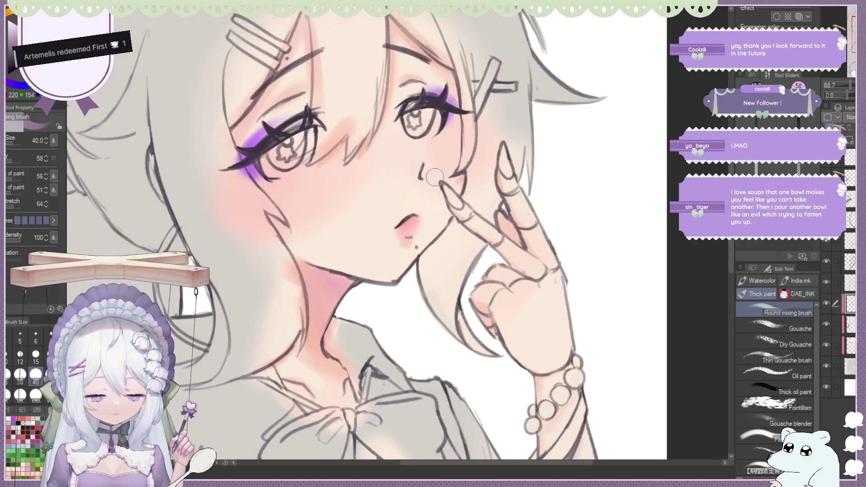
scroll(508, 138, "down", 1)
scroll(508, 138, "down", 1)
scroll(508, 138, "down", 2)
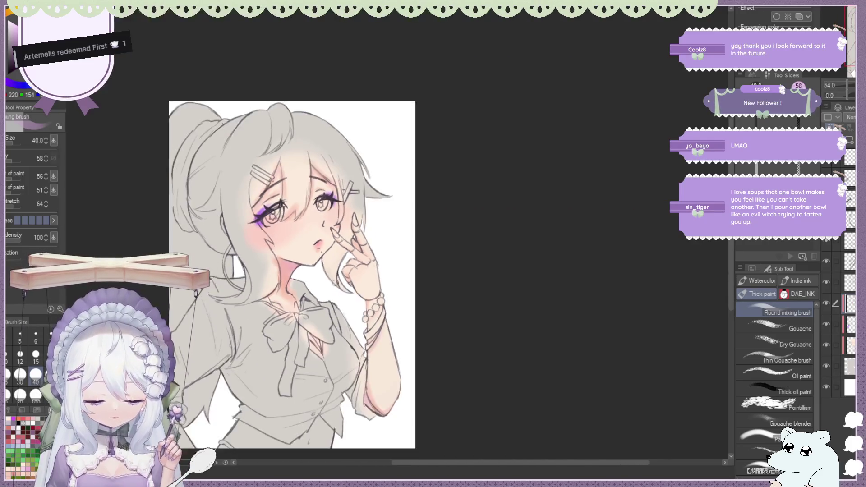
Sample the light skin colour from the face and dab it beside the nose.
left_click(372, 396, "alt")
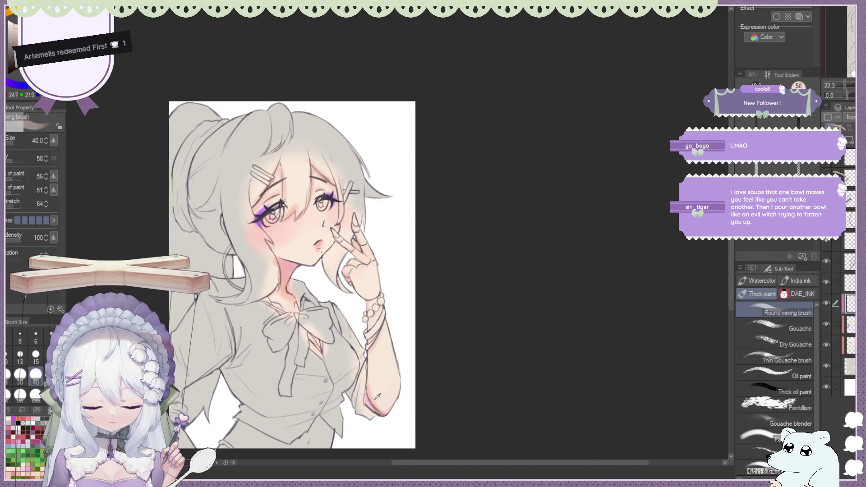
scroll(330, 188, "up", 1)
scroll(329, 188, "up", 2)
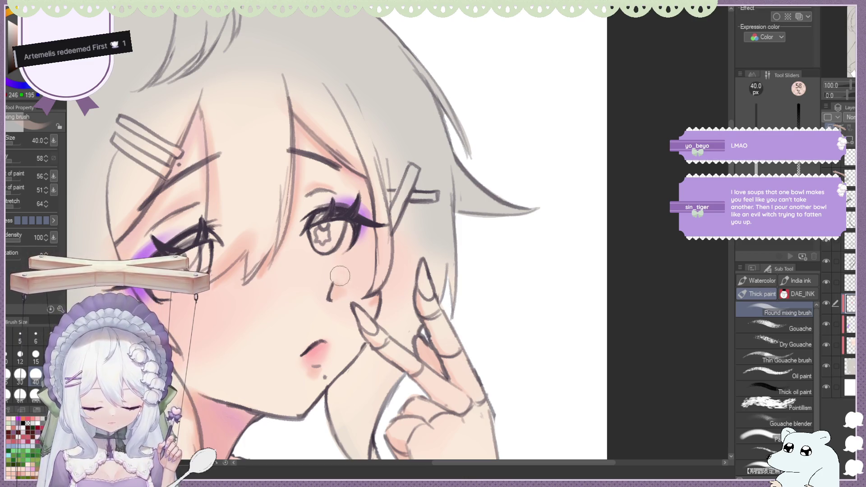
left_click_drag(334, 298, 342, 288)
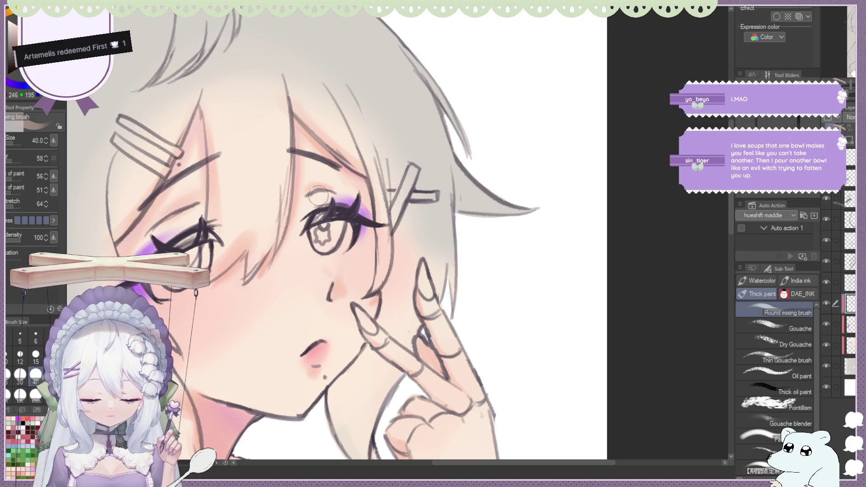
scroll(392, 205, "down", 2)
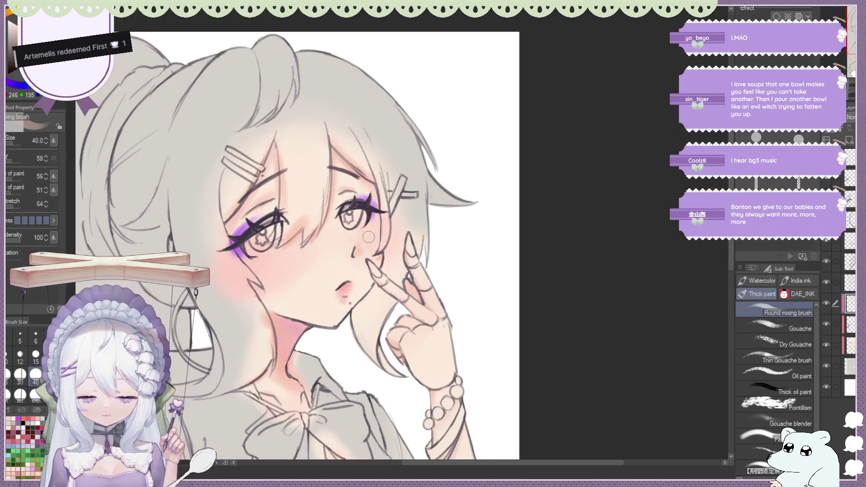
key("j")
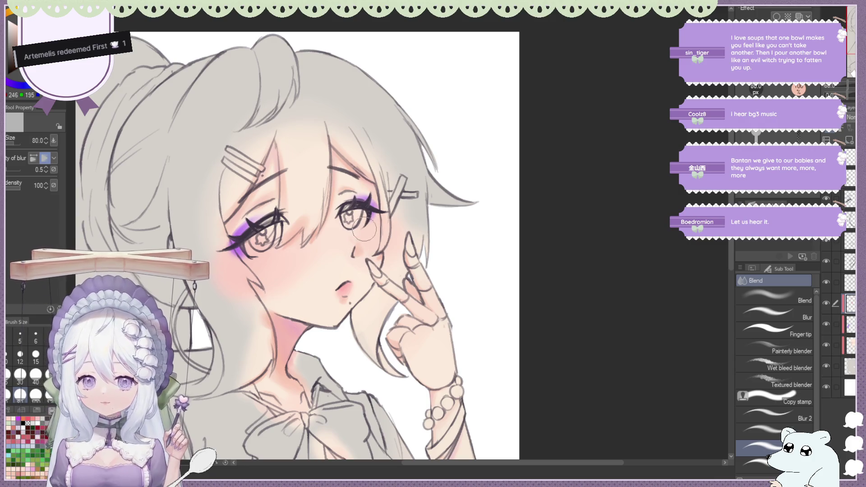
scroll(400, 147, "down", 2)
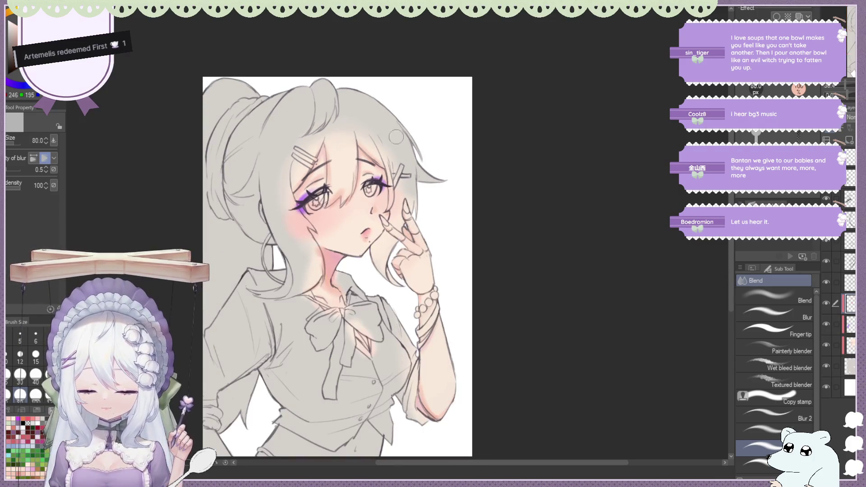
scroll(396, 137, "up", 2)
scroll(395, 137, "up", 1)
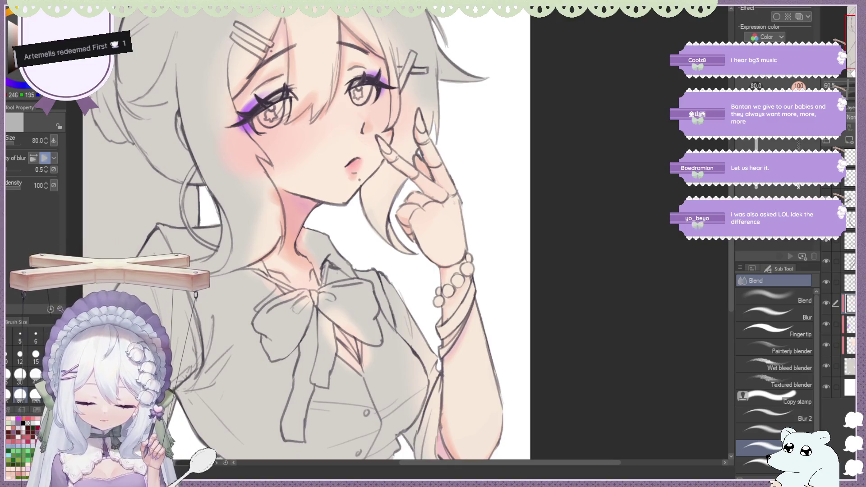
scroll(386, 332, "down", 2)
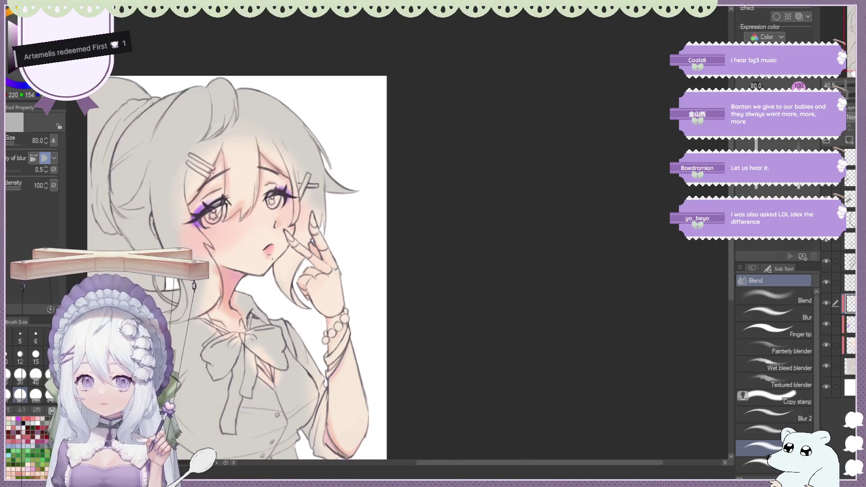
scroll(461, 278, "down", 2)
scroll(280, 334, "up", 2)
scroll(324, 246, "up", 1)
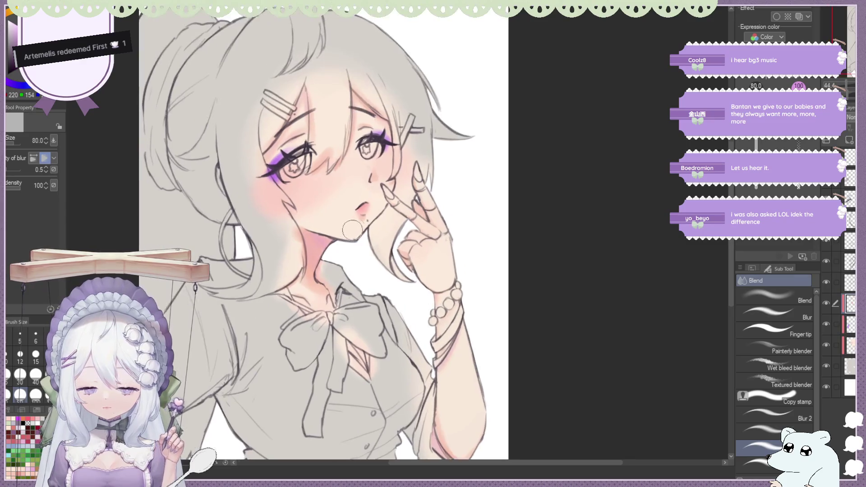
scroll(362, 210, "up", 2)
scroll(416, 142, "up", 1)
Switch between the mixing brush and Blend while softening the cheek shading.
key("b")
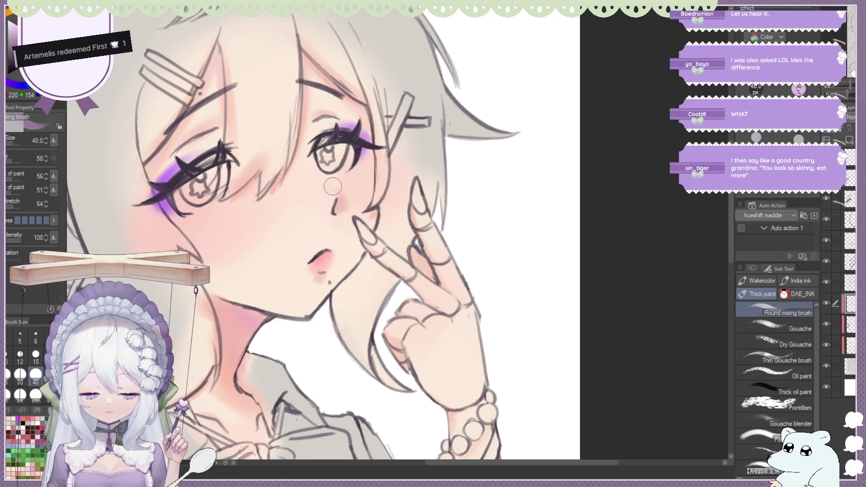
scroll(332, 187, "down", 1)
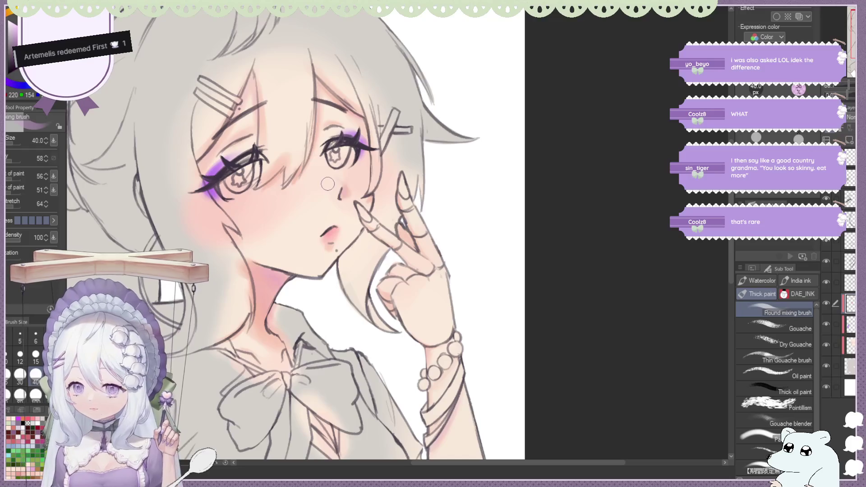
key("j")
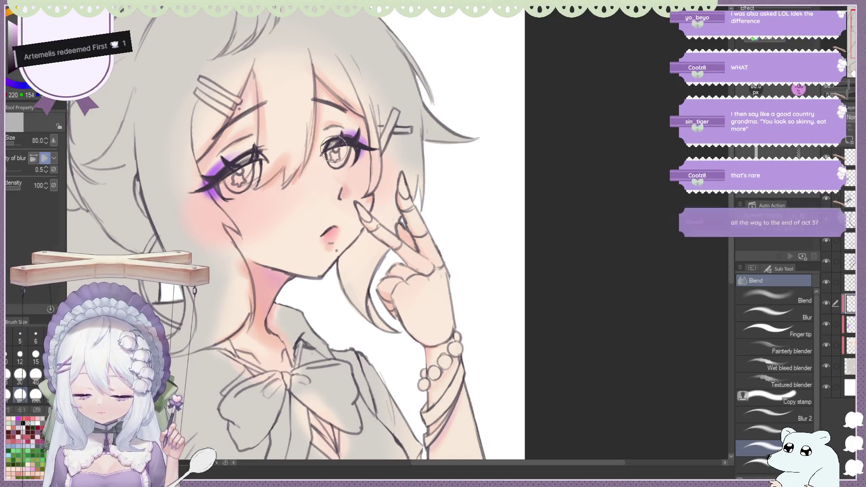
scroll(467, 134, "down", 1)
scroll(408, 86, "down", 1)
scroll(433, 100, "up", 2)
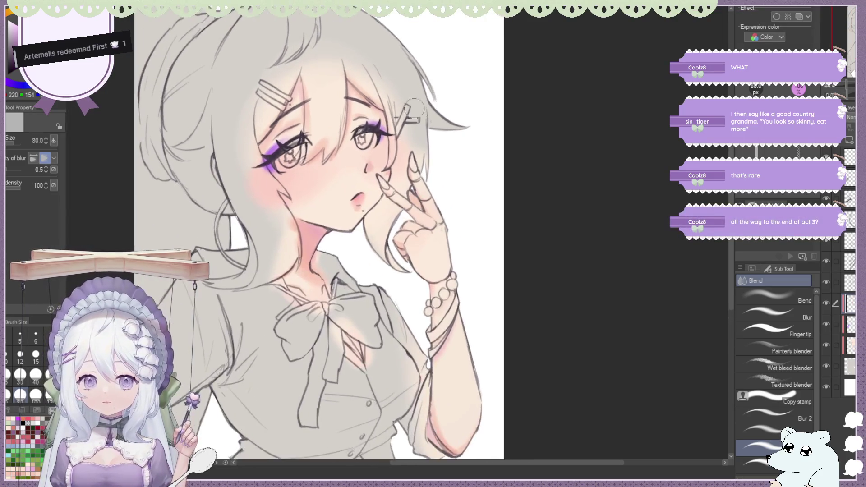
scroll(406, 149, "down", 1)
scroll(394, 195, "down", 1)
scroll(394, 195, "down", 1)
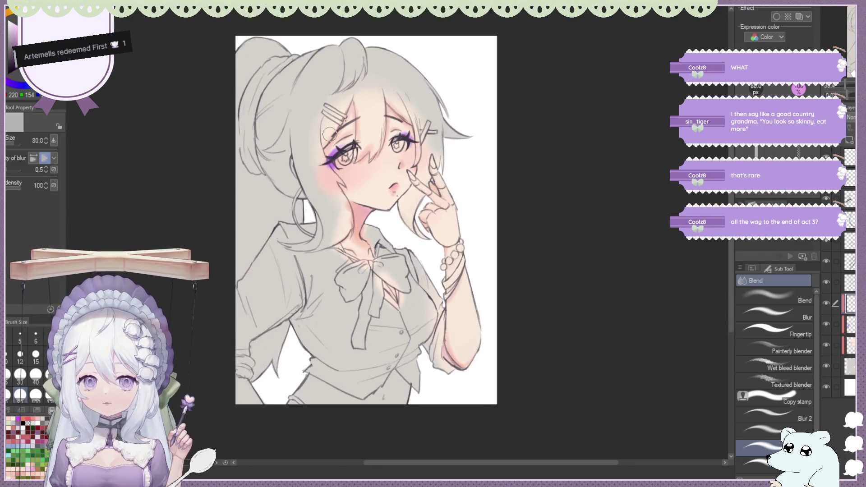
scroll(329, 134, "up", 2)
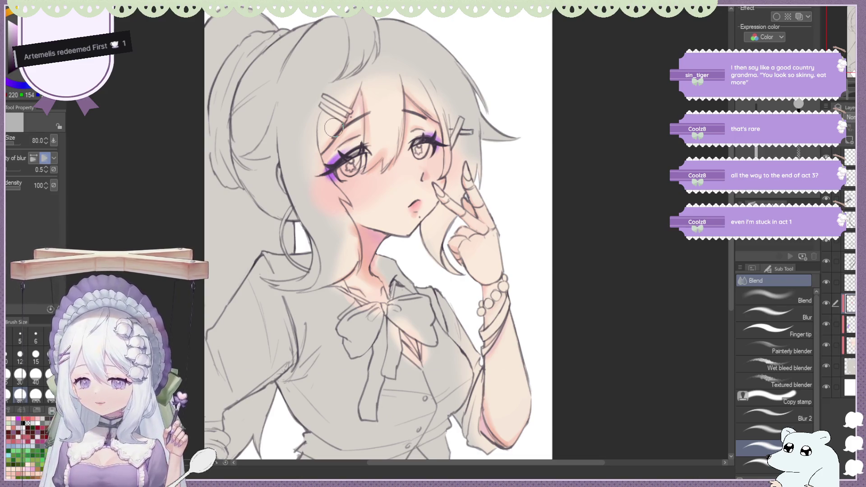
scroll(368, 140, "down", 1)
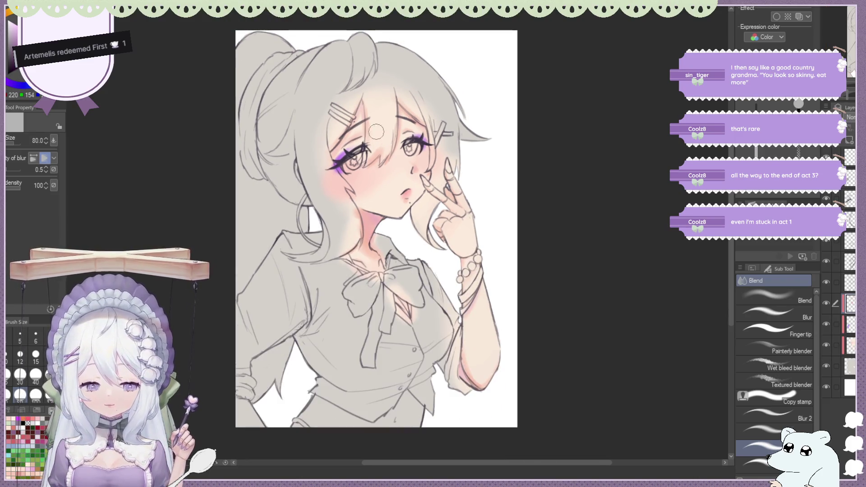
scroll(370, 128, "down", 1)
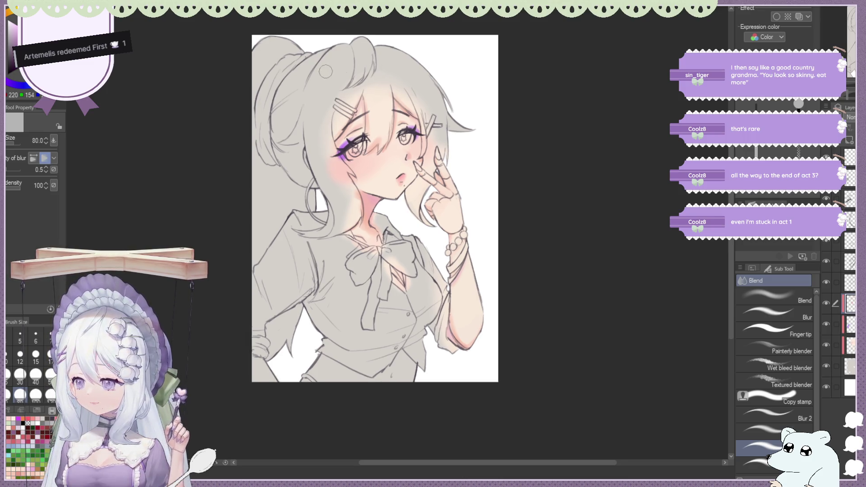
scroll(386, 108, "up", 2)
scroll(405, 105, "up", 2)
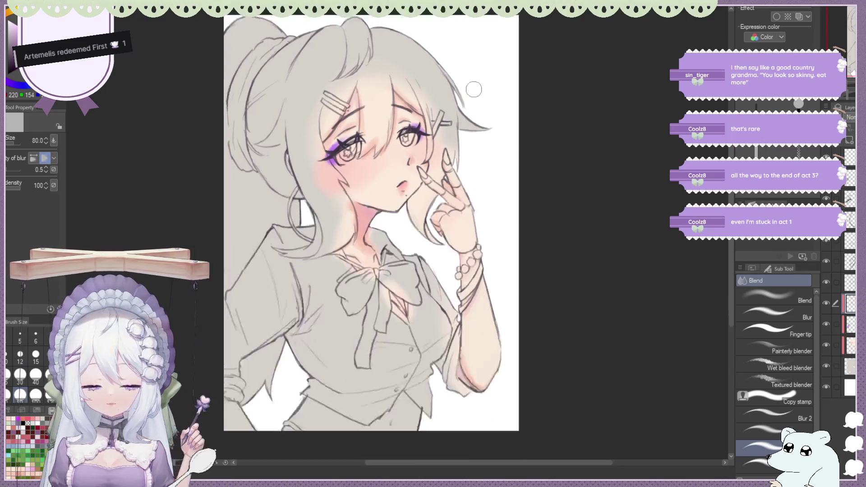
scroll(406, 105, "up", 2)
scroll(457, 138, "up", 1)
scroll(479, 156, "up", 1)
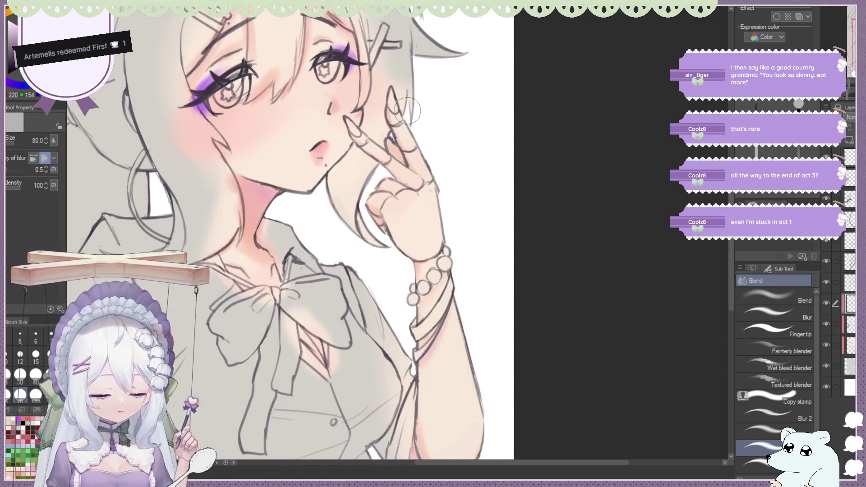
key("b")
Sample the pale skin tone from the drawing as the paint colour for the hand.
left_click(376, 215, "alt")
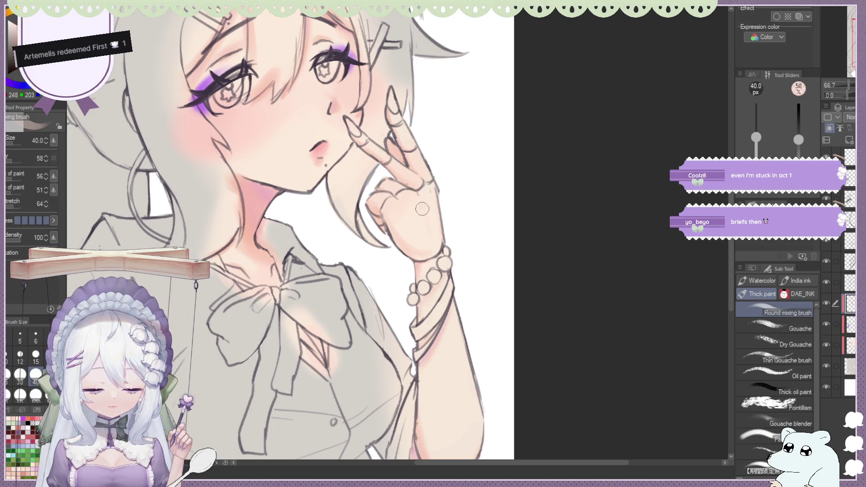
scroll(373, 135, "down", 3)
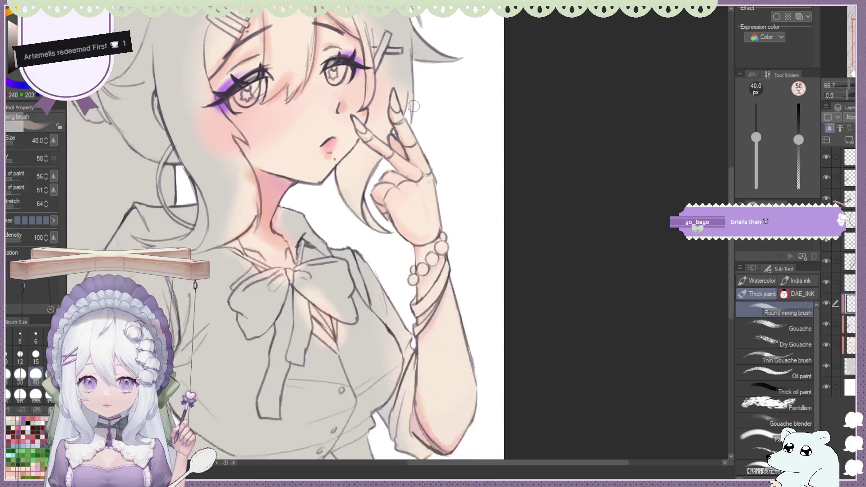
scroll(404, 177, "up", 3)
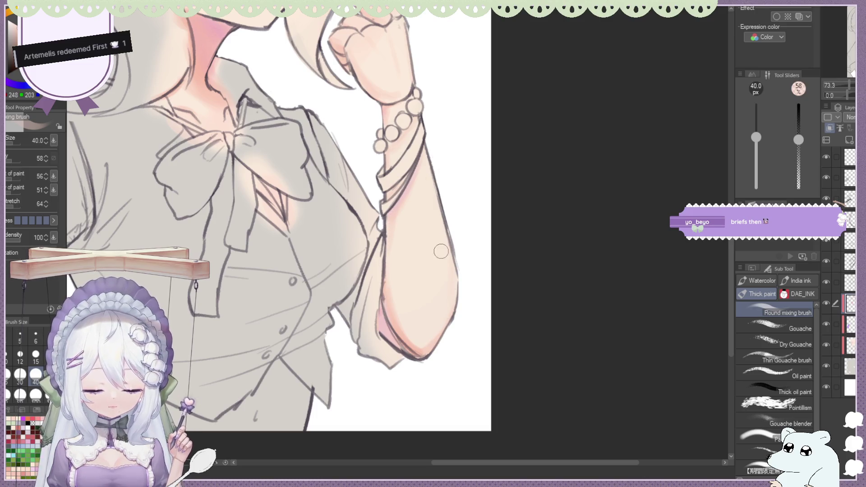
scroll(589, 246, "down", 1)
scroll(529, 213, "down", 1)
scroll(529, 213, "down", 1)
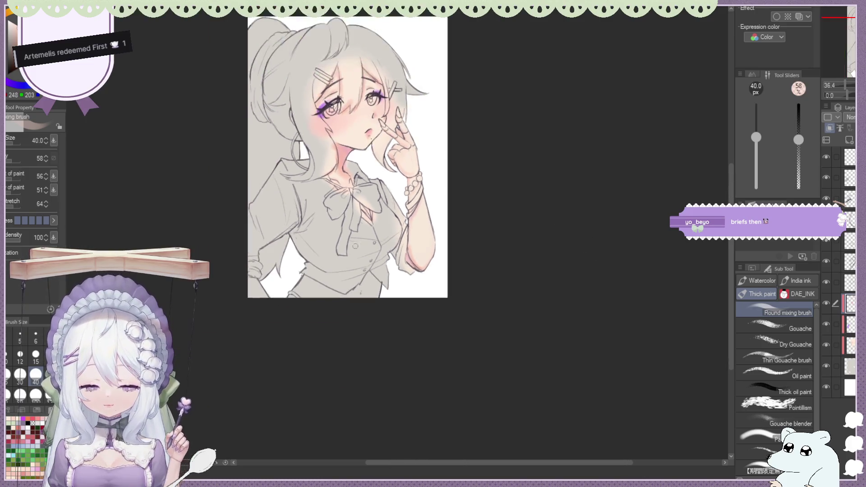
scroll(323, 34, "up", 1)
scroll(399, 81, "up", 1)
scroll(269, 148, "up", 1)
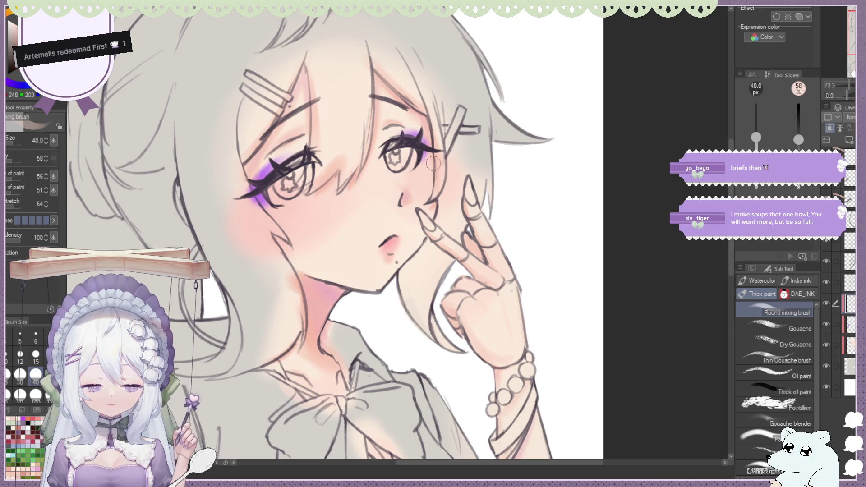
Zoom out to view more of the face while repainting the cheek and eye shading.
key("ctrl+minus")
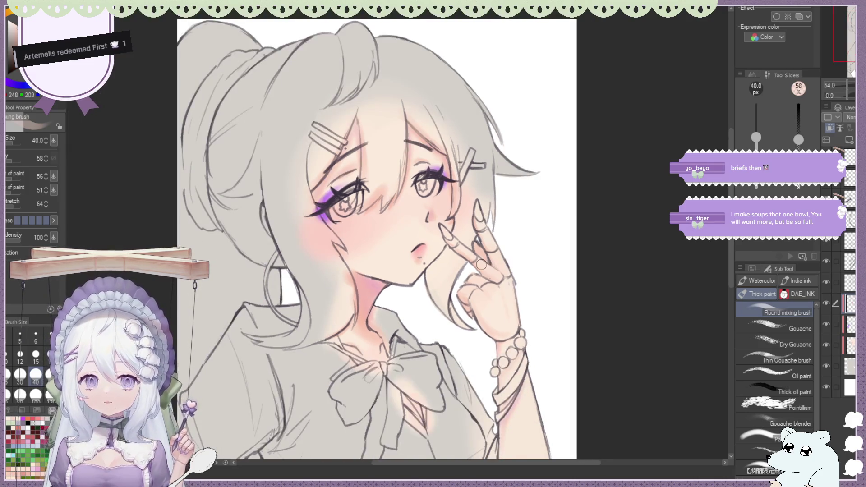
scroll(445, 243, "down", 2)
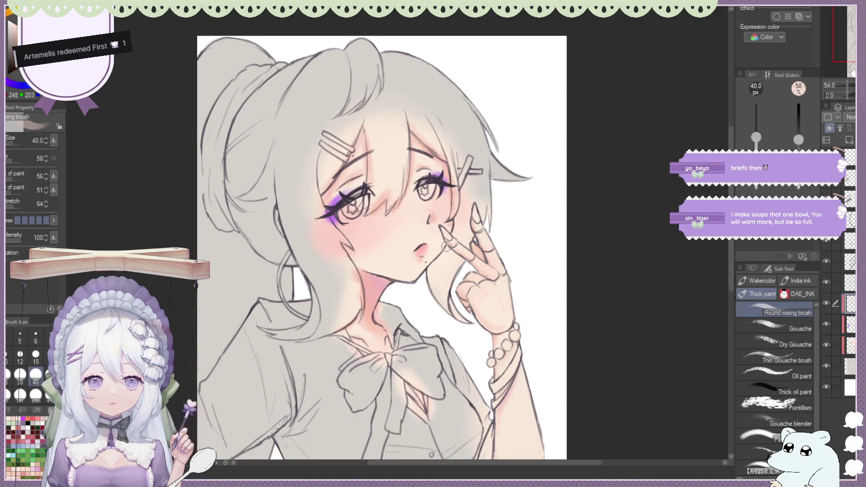
scroll(446, 243, "down", 2)
scroll(444, 238, "down", 2)
scroll(444, 234, "up", 2)
scroll(443, 234, "up", 3)
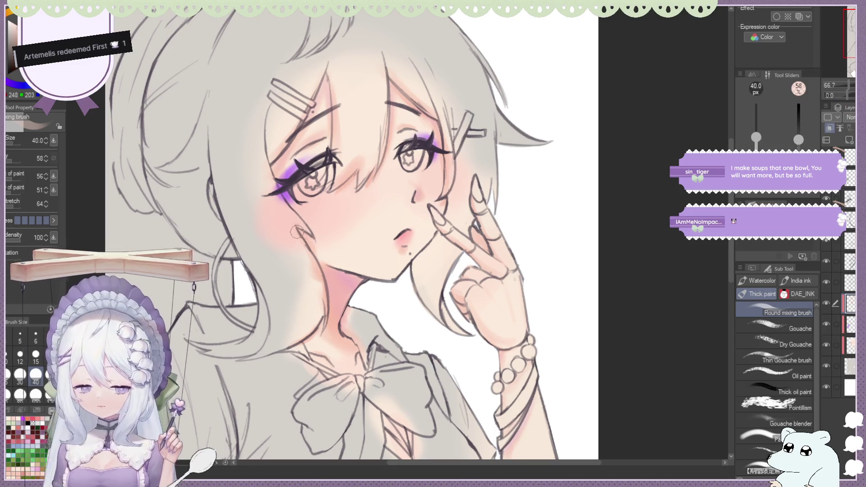
scroll(329, 309, "down", 5)
scroll(360, 260, "up", 5)
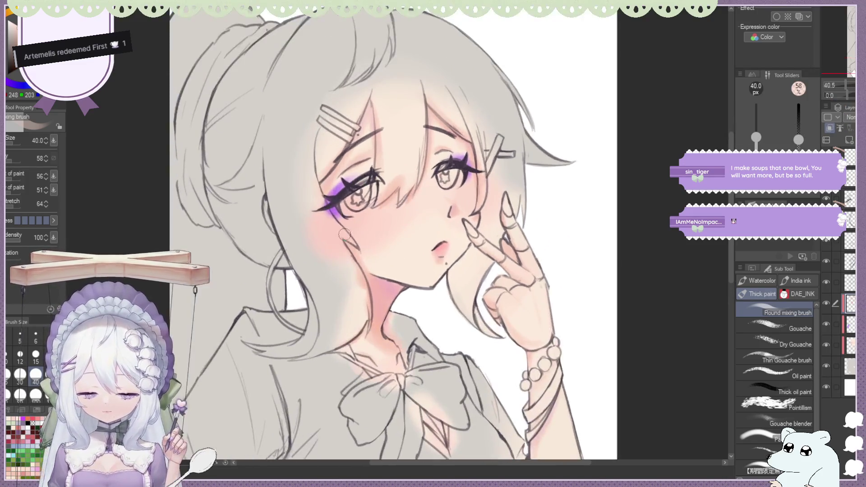
scroll(360, 259, "down", 3)
scroll(360, 258, "down", 2)
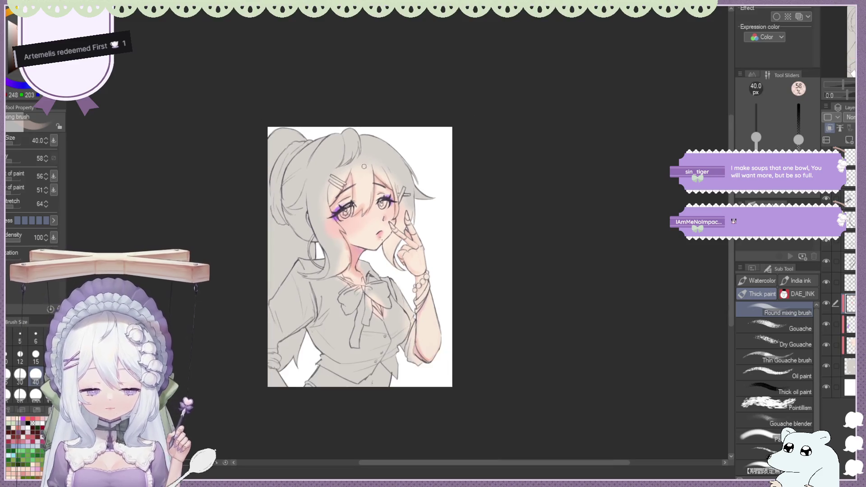
scroll(380, 176, "up", 3)
scroll(385, 161, "up", 3)
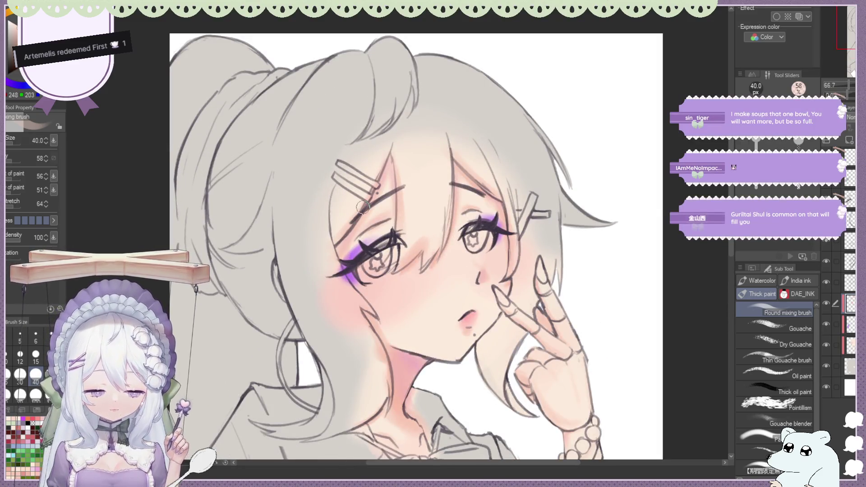
scroll(374, 94, "down", 3)
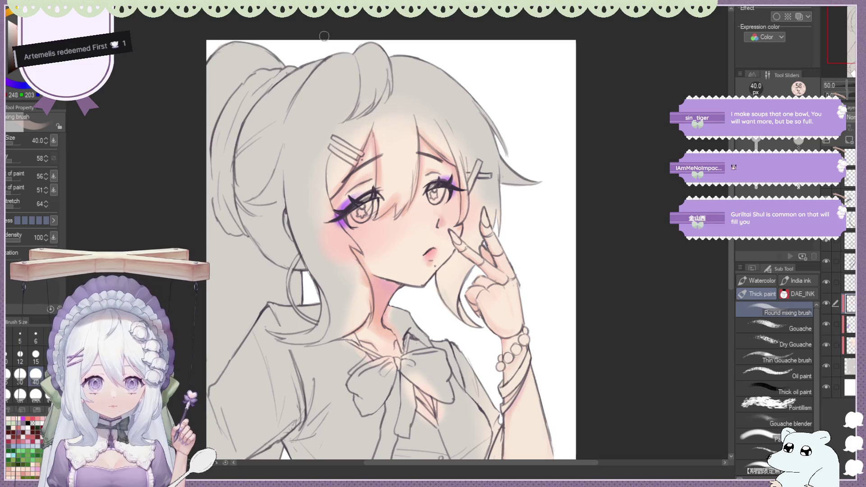
scroll(416, 112, "up", 1)
scroll(416, 112, "up", 1)
scroll(416, 112, "up", 1)
scroll(409, 122, "down", 1)
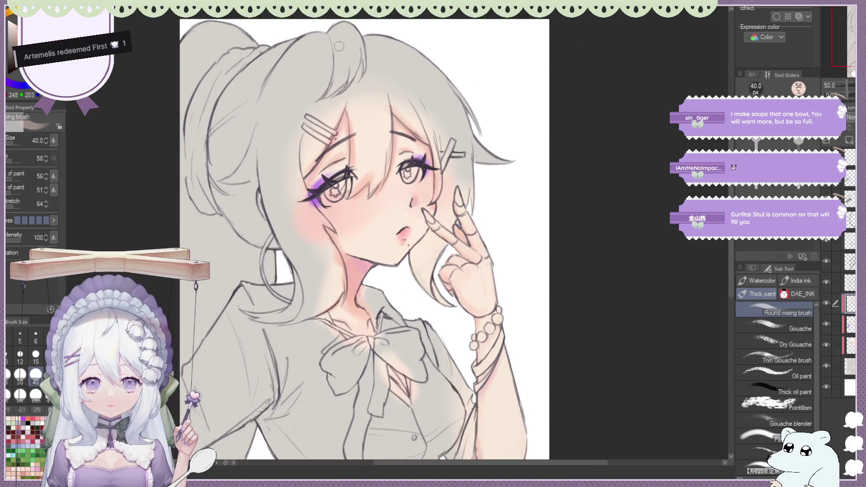
scroll(406, 133, "down", 1)
scroll(400, 140, "up", 1)
scroll(357, 97, "up", 2)
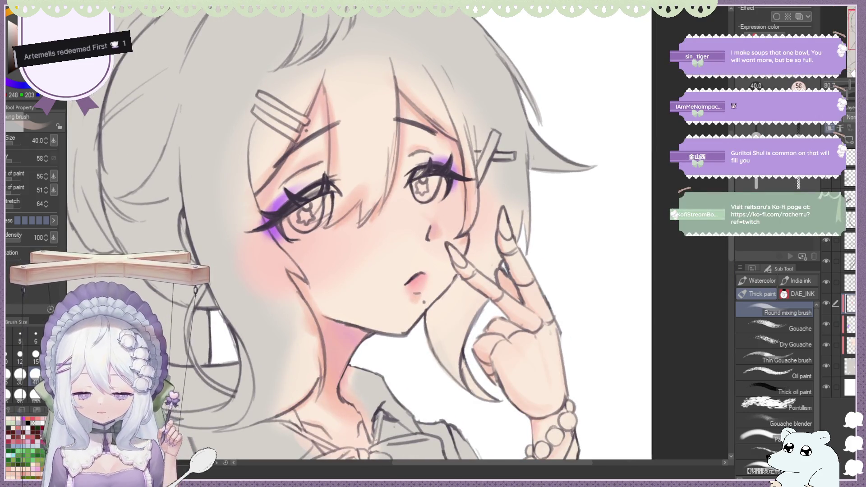
Switch back to the size-80 Blend brush for smoothing the face and hand shading.
key("j")
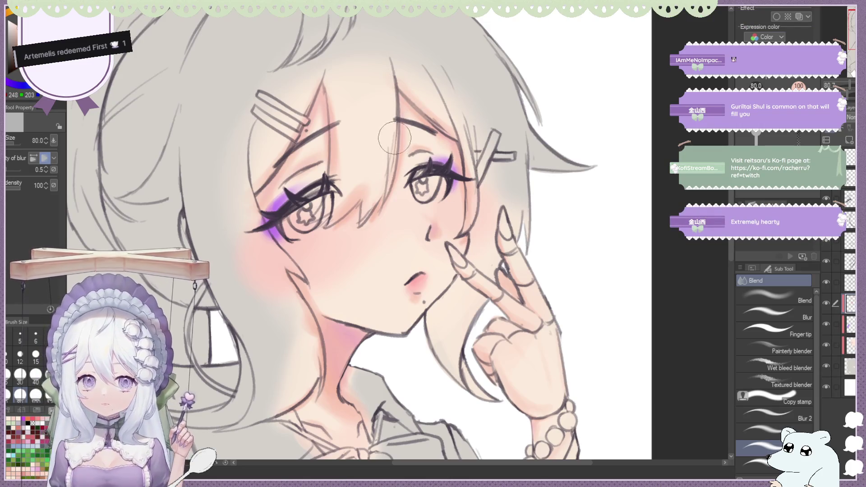
scroll(394, 119, "down", 3)
scroll(395, 118, "down", 2)
scroll(460, 135, "down", 1)
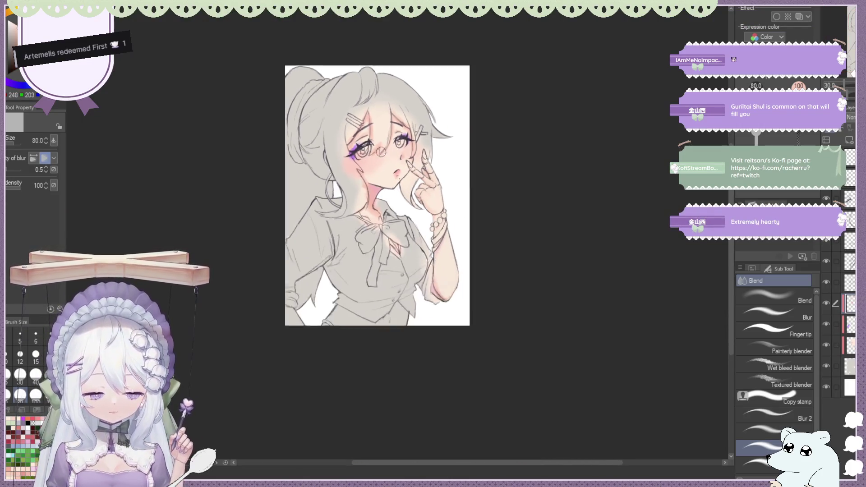
scroll(520, 147, "down", 1)
scroll(460, 136, "up", 2)
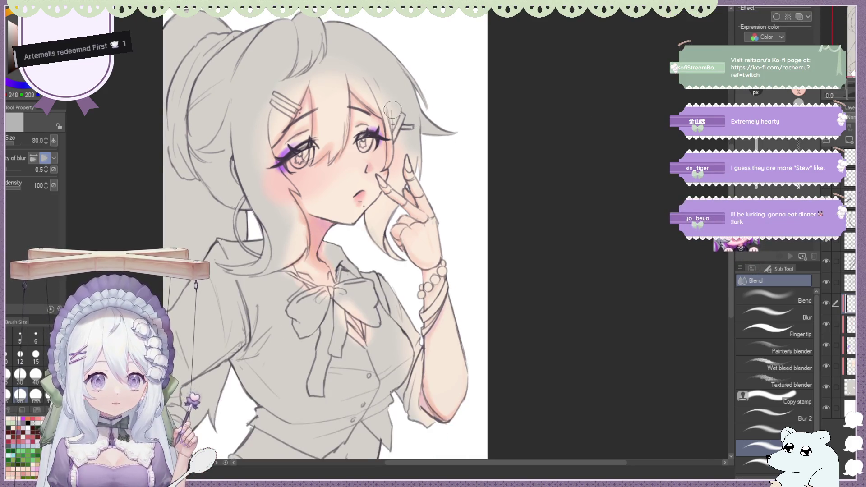
scroll(421, 136, "up", 2)
scroll(424, 199, "up", 1)
scroll(425, 200, "up", 2)
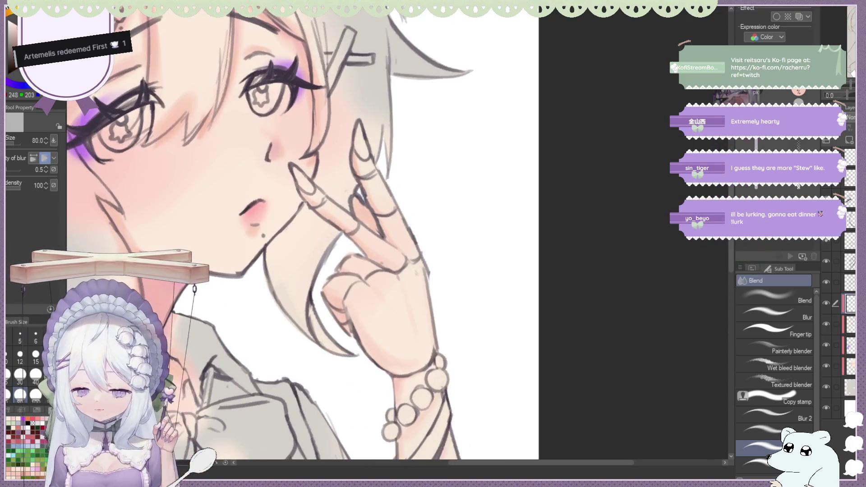